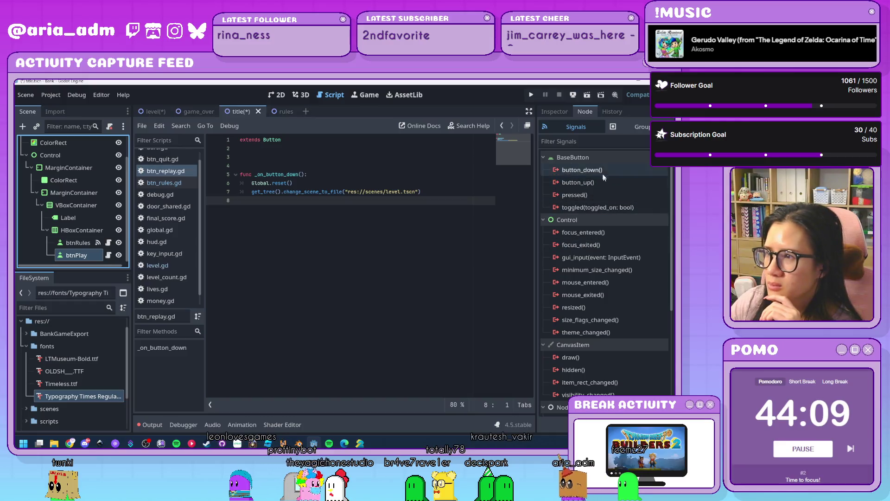
Connect btnPlay's button_down signal to the _on_button_down method and save the title scene
{"action": "double_click", "coordinate": [582, 170]}
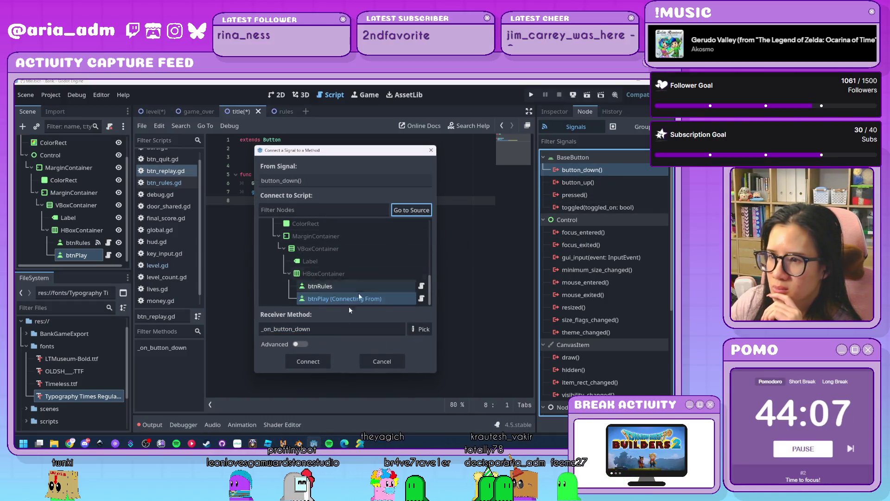
{"action": "left_click", "coordinate": [308, 361]}
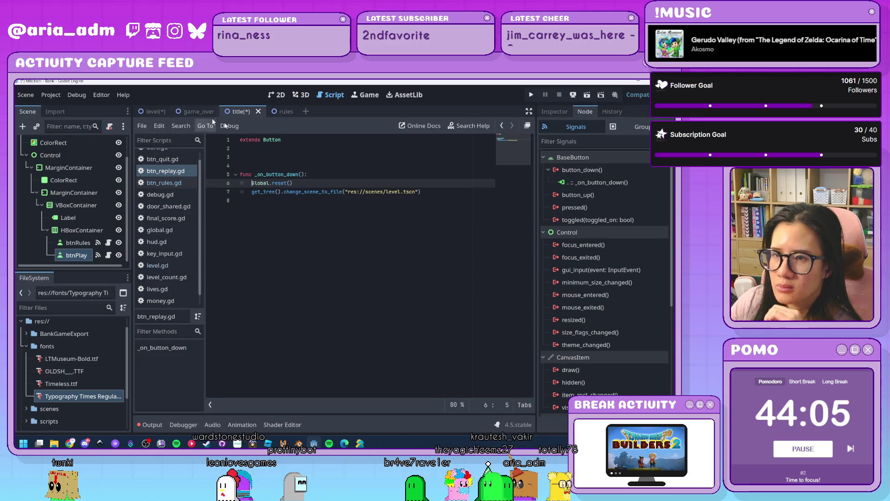
{"action": "key", "text": "ctrl+s"}
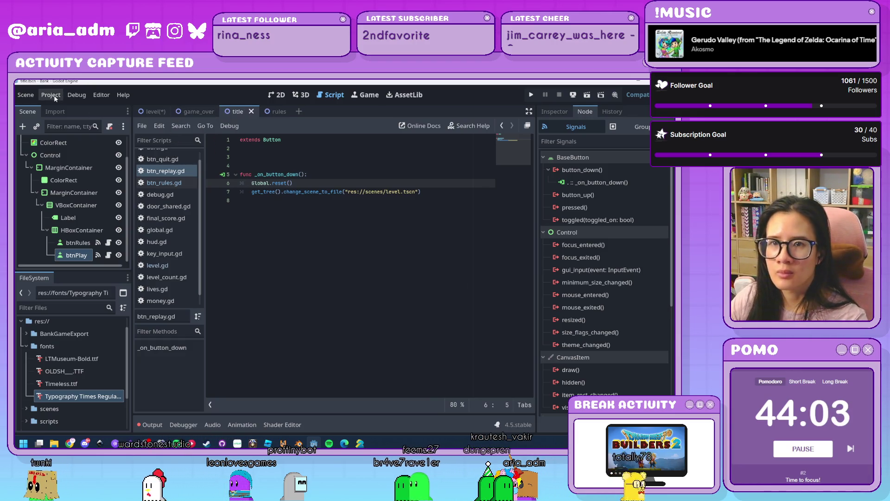
Change the project's Main Scene from level.tscn to res://scenes/title.tscn, then run the game with F5
{"action": "left_click", "coordinate": [51, 95]}
{"action": "left_click", "coordinate": [61, 108]}
{"action": "left_click", "coordinate": [164, 210]}
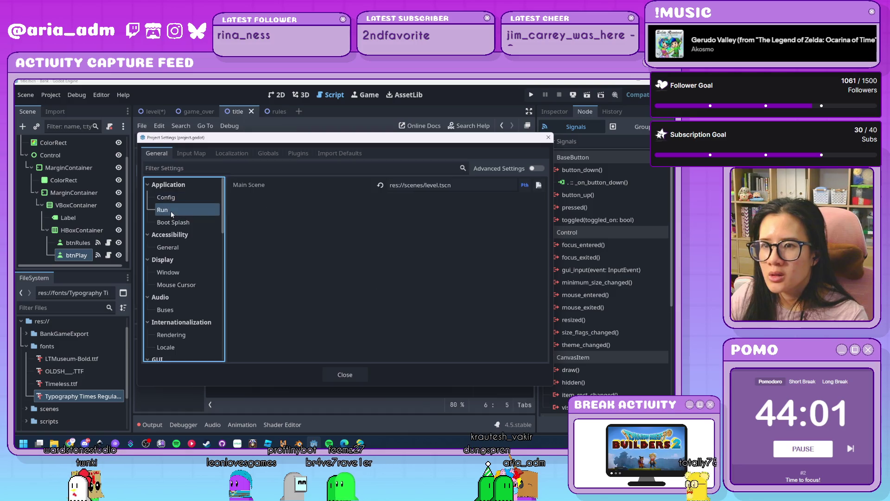
{"action": "left_click", "coordinate": [540, 186]}
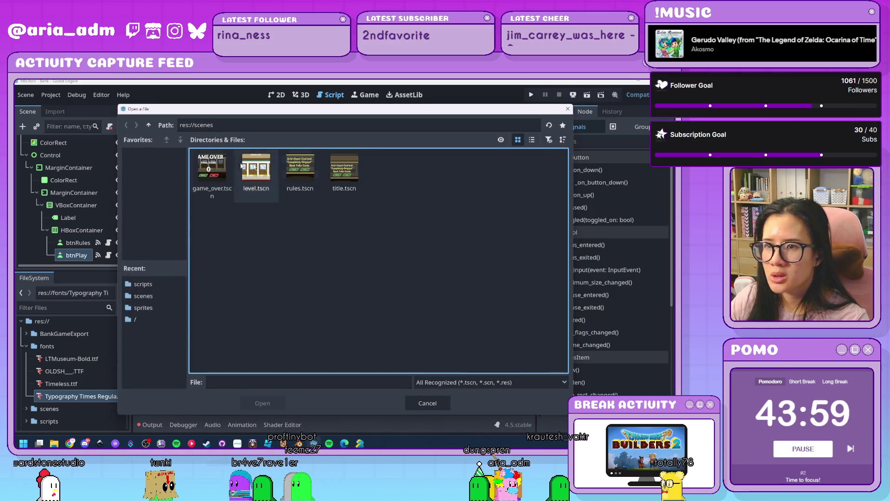
{"action": "double_click", "coordinate": [350, 178]}
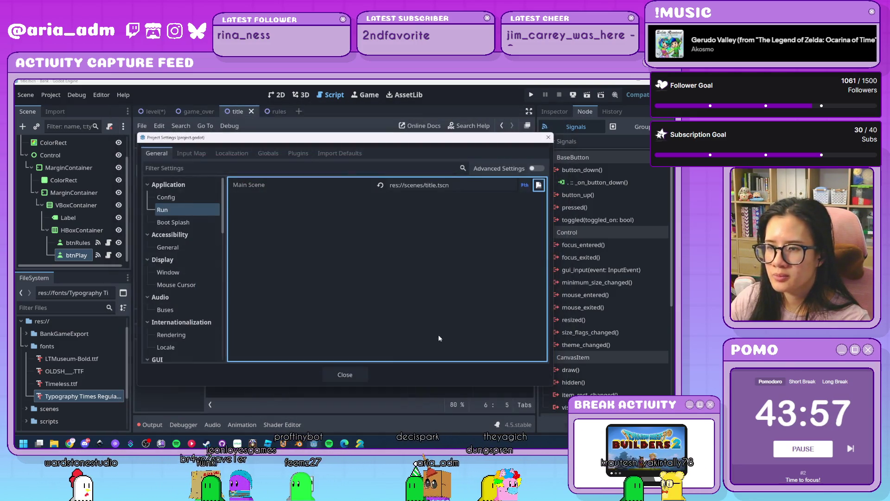
{"action": "left_click", "coordinate": [344, 380]}
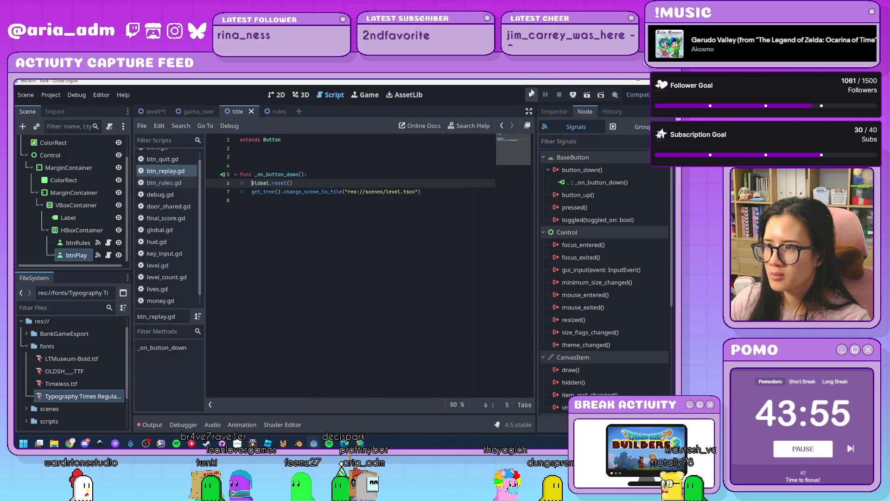
{"action": "key", "text": "F5"}
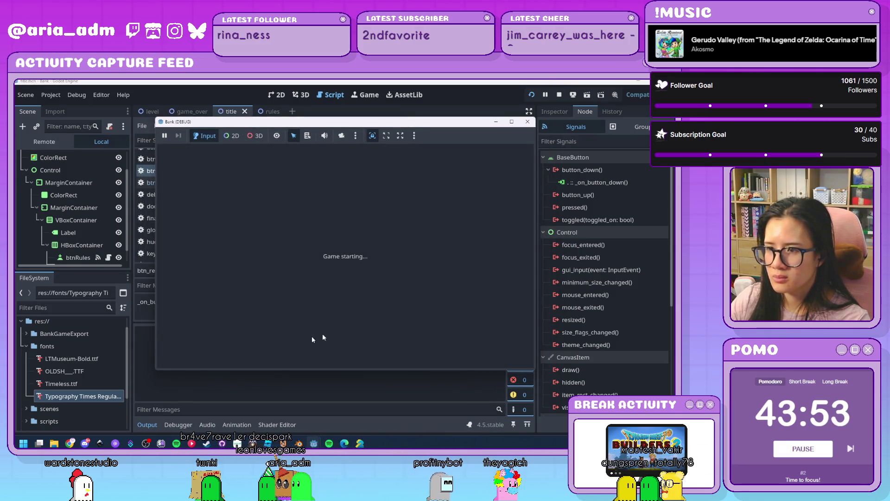
Start the game with PLAY and hit the characters behind the doors using A, K, L and J
{"action": "left_click", "coordinate": [401, 291]}
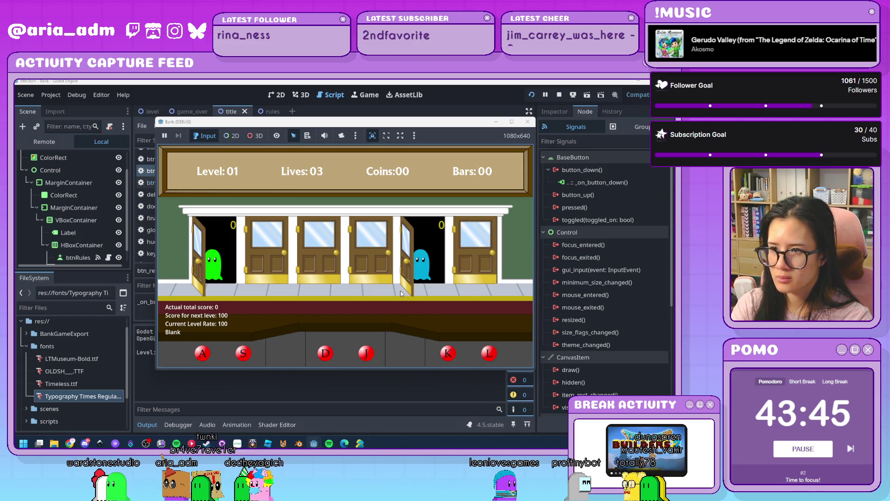
{"action": "key", "text": "a"}
{"action": "key", "text": "k"}
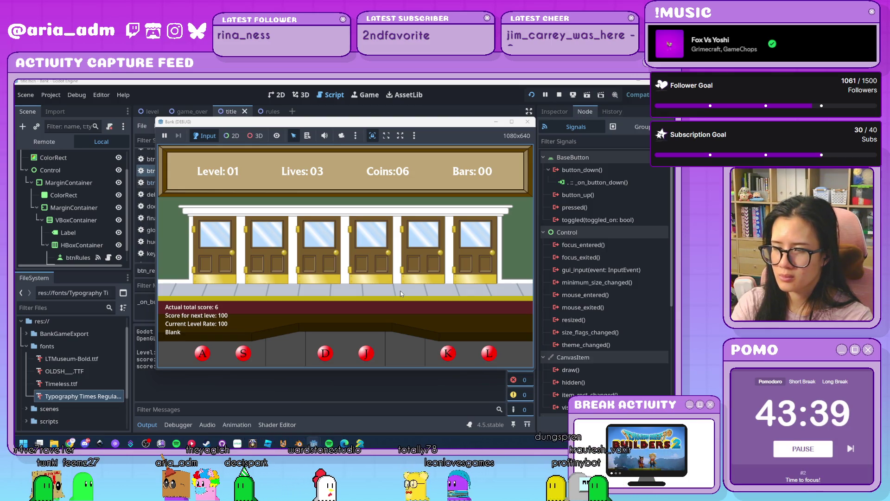
{"action": "key", "text": "l"}
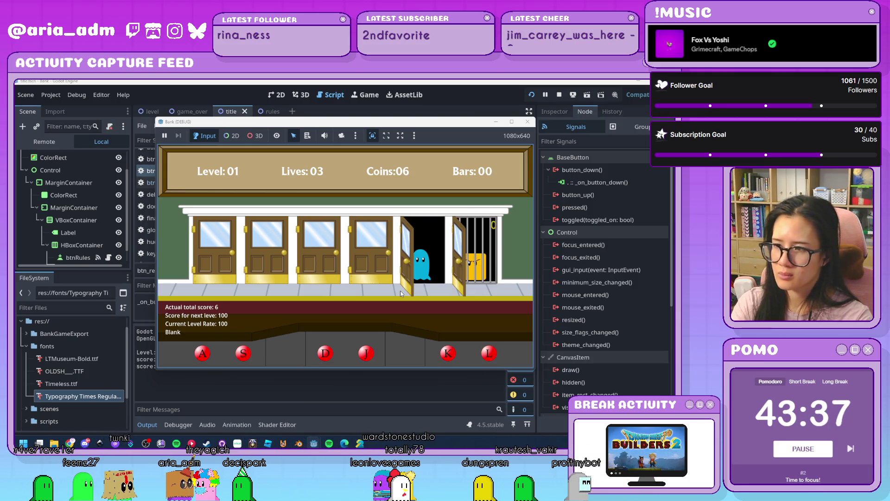
{"action": "key", "text": "k"}
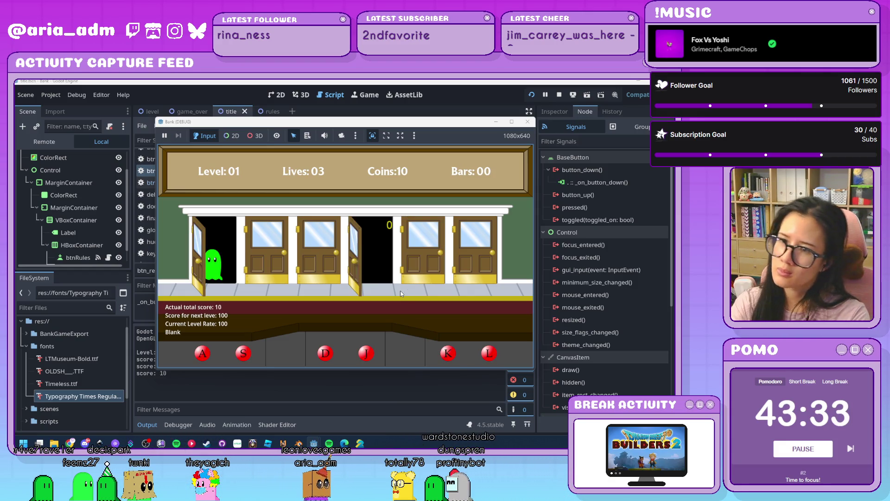
{"action": "key", "text": "a"}
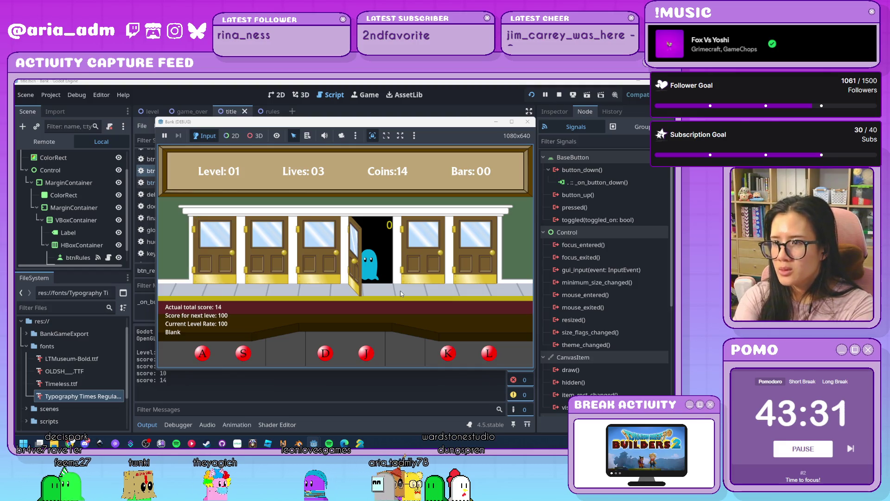
{"action": "key", "text": "j"}
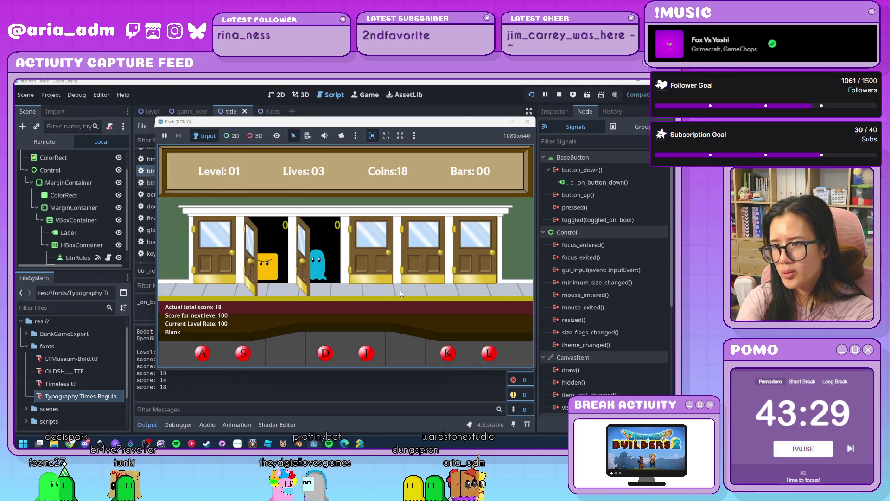
Keep hitting ghosts and jailing yellow characters using the D, K, L and J keys
{"action": "key", "text": "d"}
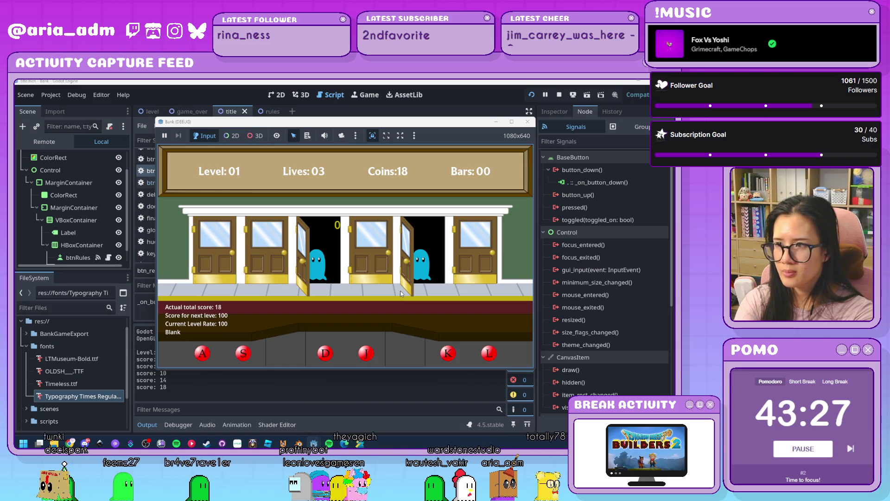
{"action": "key", "text": "k"}
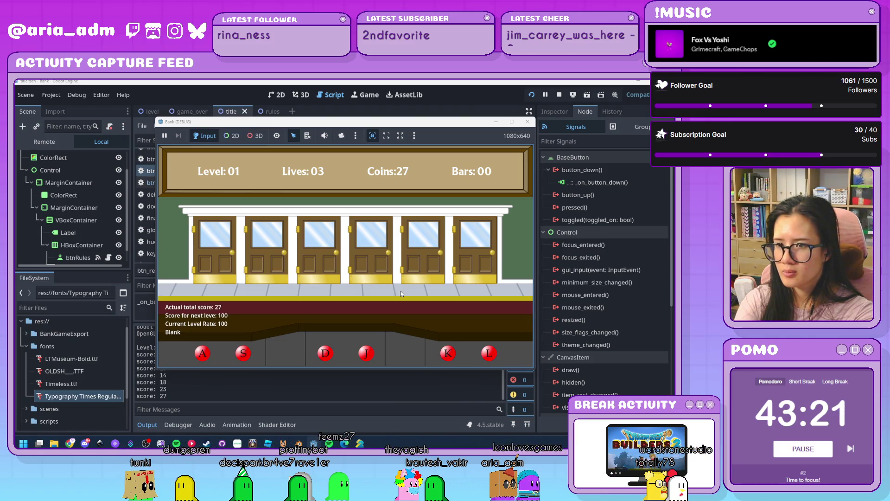
{"action": "key", "text": "l"}
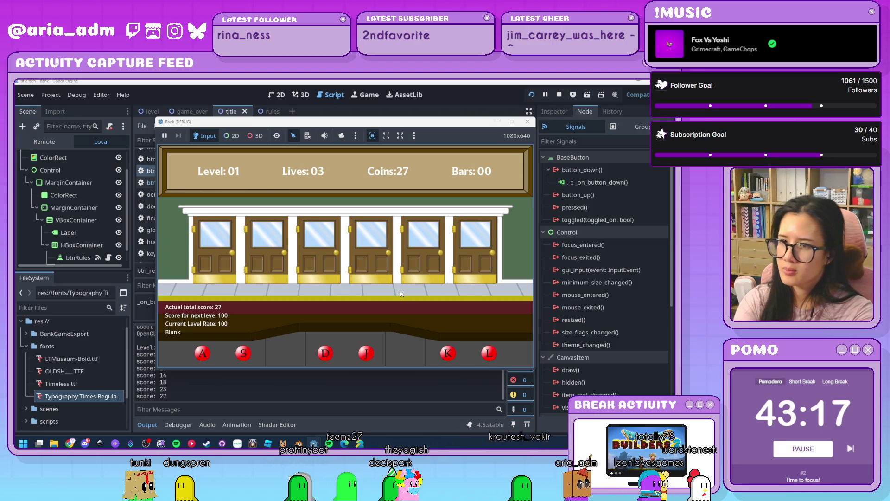
{"action": "key", "text": "k"}
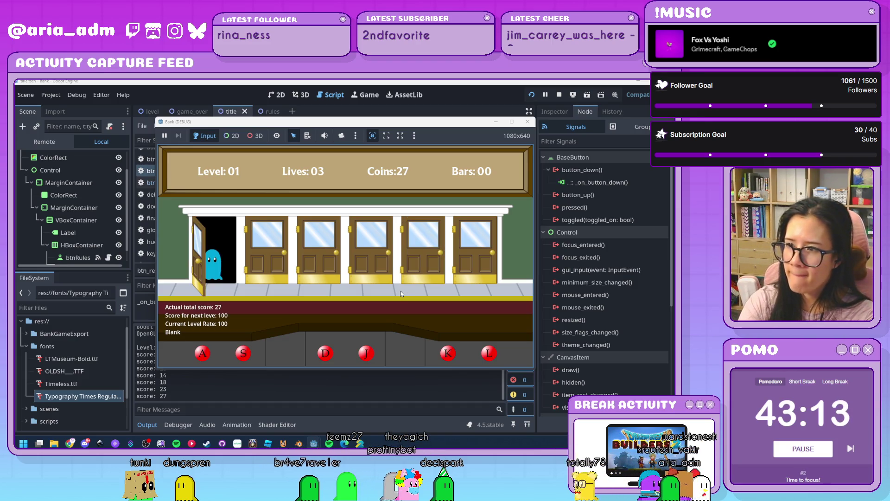
{"action": "key", "text": "d"}
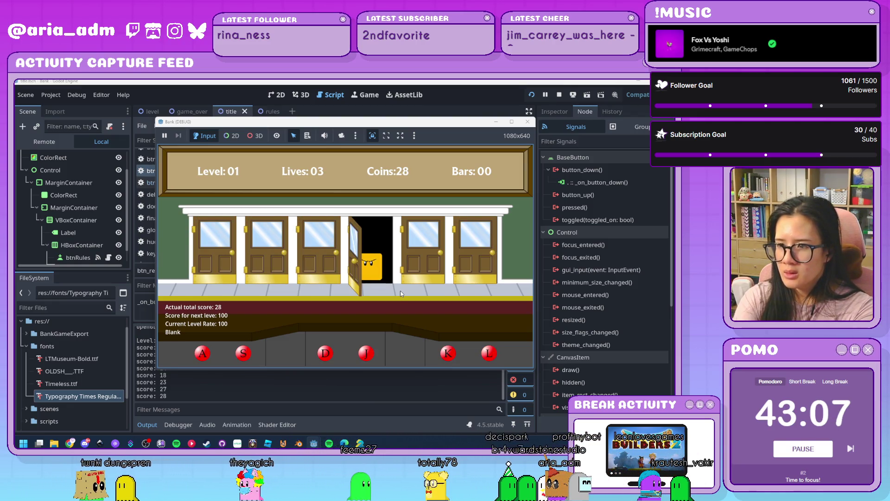
{"action": "key", "text": "j"}
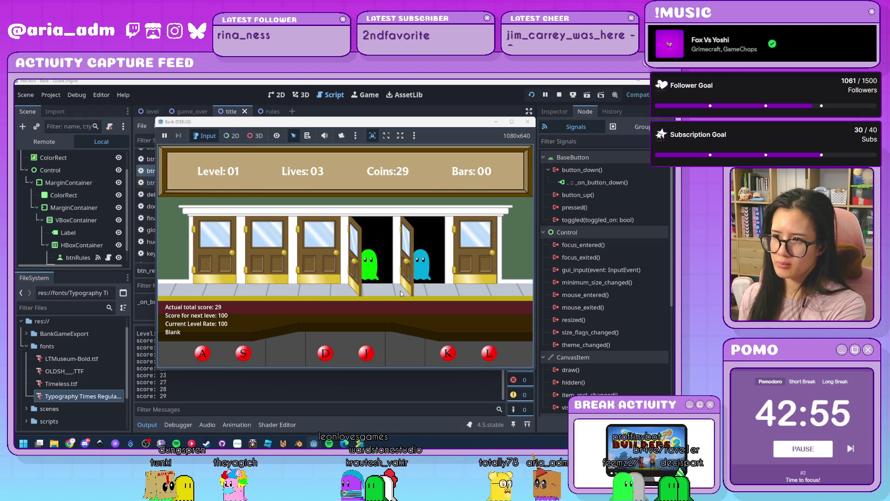
{"action": "key", "text": "j"}
{"action": "key", "text": "k"}
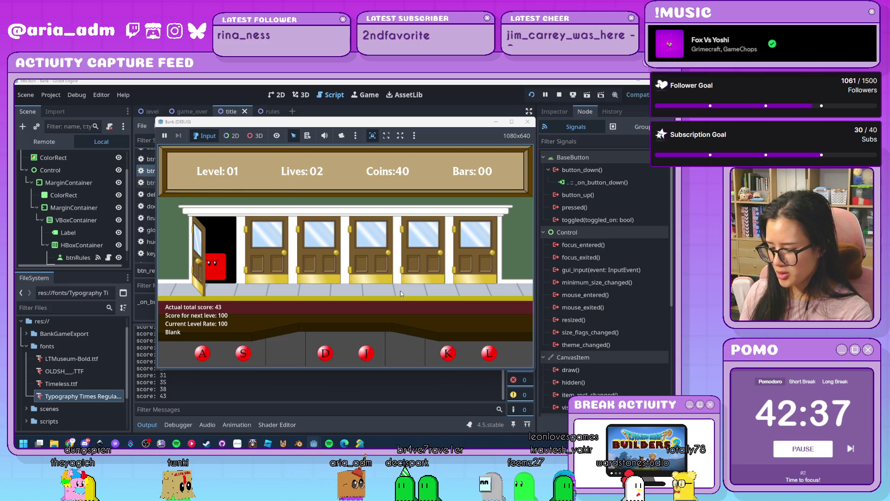
Play on until Game Over with a final score of 38, then quit the game
{"action": "key", "text": "a"}
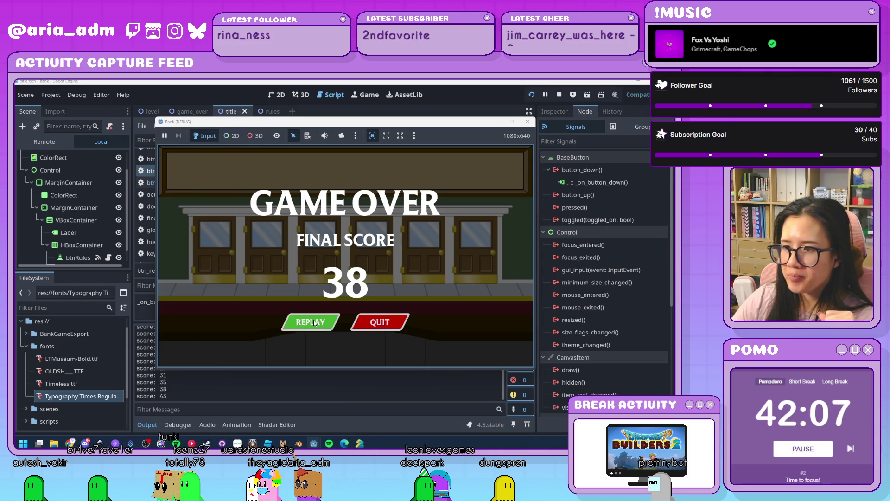
{"action": "left_click", "coordinate": [369, 324]}
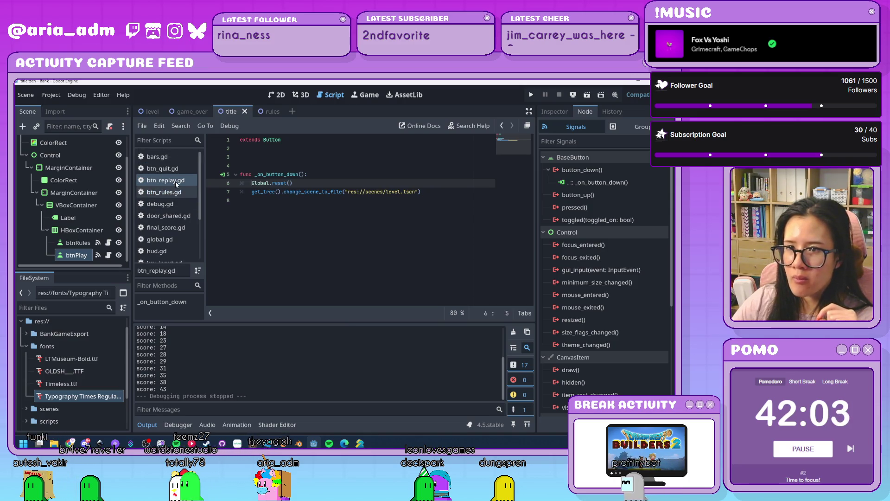
Look through the level.gd, key_input.gd and level_count.gd scripts
{"action": "scroll", "coordinate": [178, 207], "scroll_direction": "down", "scroll_amount": 2}
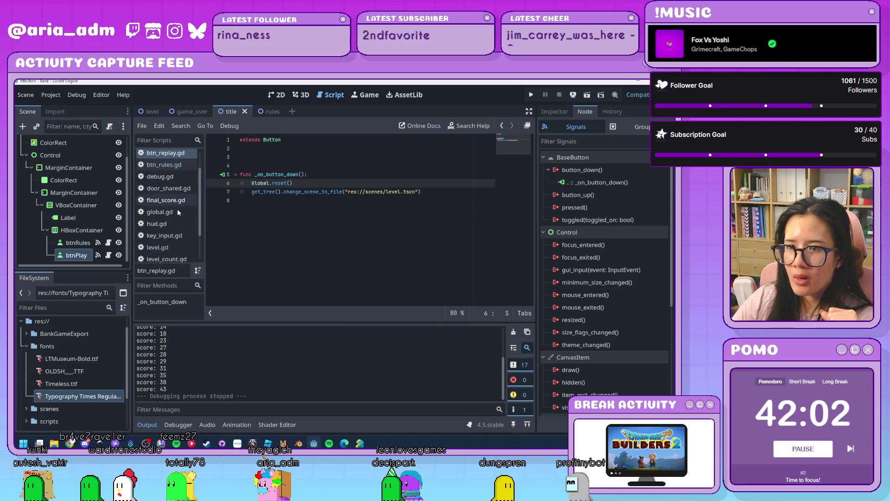
{"action": "left_click", "coordinate": [177, 248]}
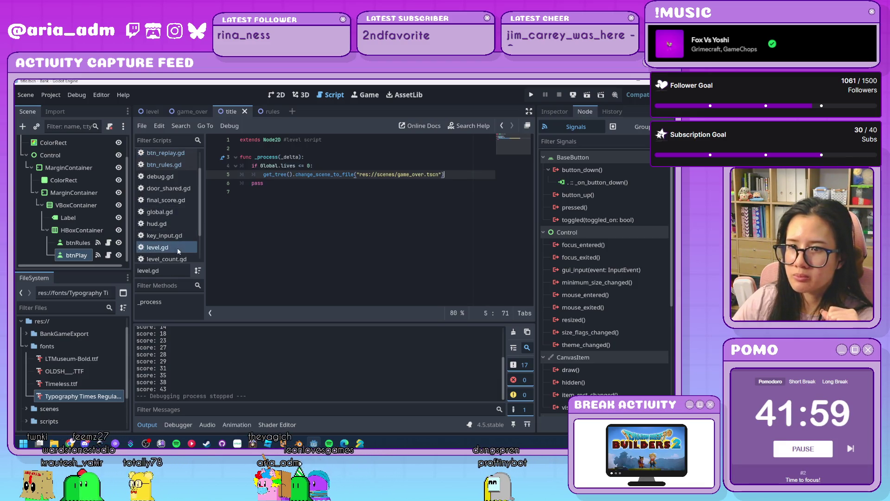
{"action": "left_click", "coordinate": [183, 236]}
{"action": "scroll", "coordinate": [367, 235], "scroll_direction": "up", "scroll_amount": 5}
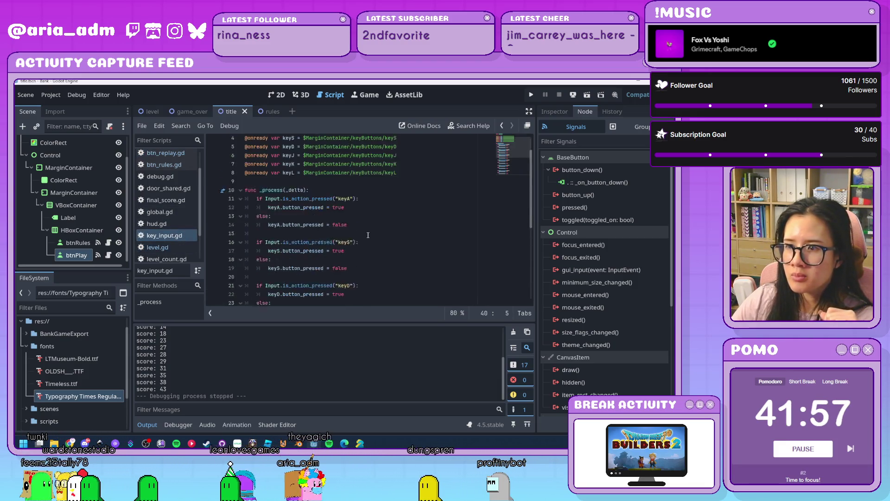
{"action": "scroll", "coordinate": [148, 221], "scroll_direction": "down", "scroll_amount": 2}
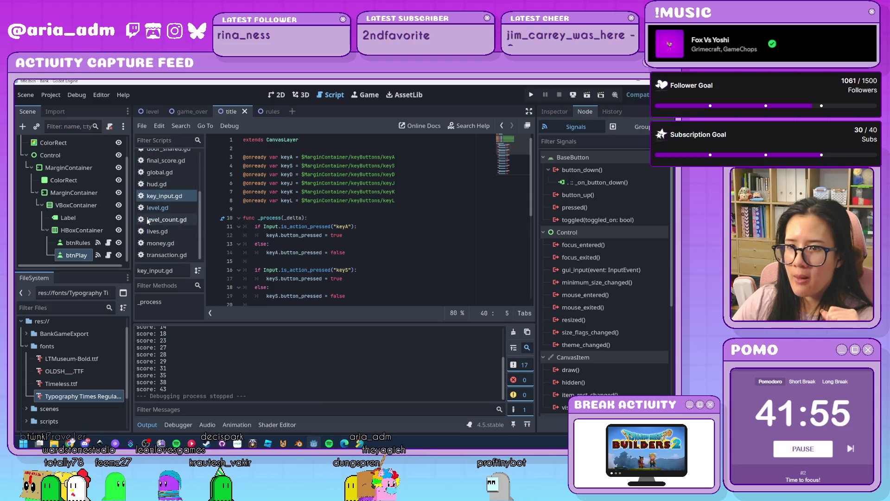
{"action": "left_click", "coordinate": [171, 220]}
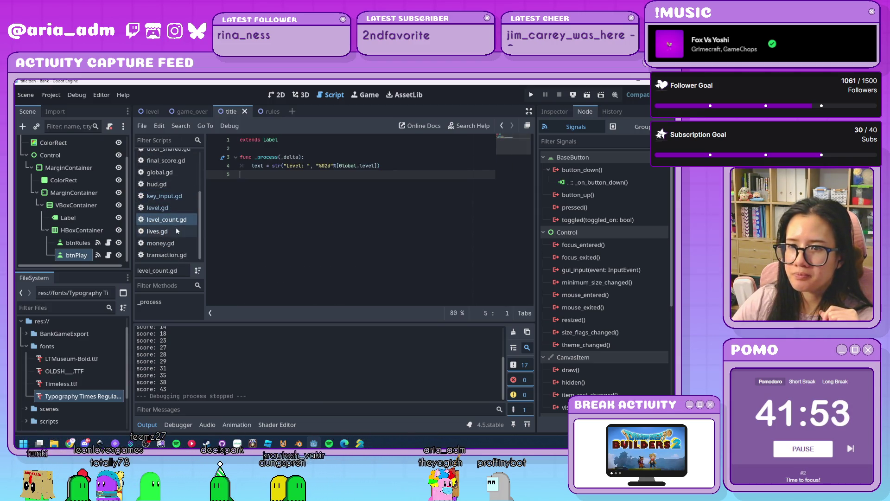
{"action": "scroll", "coordinate": [176, 231], "scroll_direction": "up", "scroll_amount": 3}
{"action": "scroll", "coordinate": [177, 231], "scroll_direction": "up", "scroll_amount": 2}
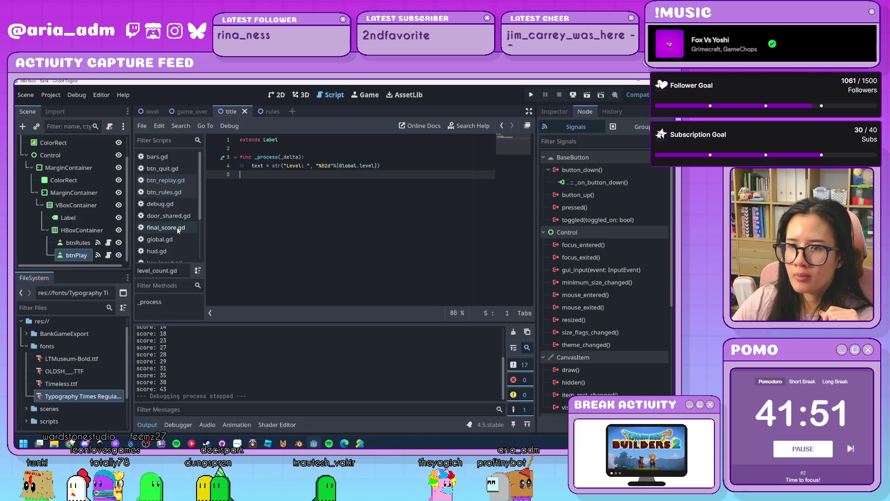
Open door_shared.gd and comment out the score print on line 72
{"action": "left_click", "coordinate": [176, 215]}
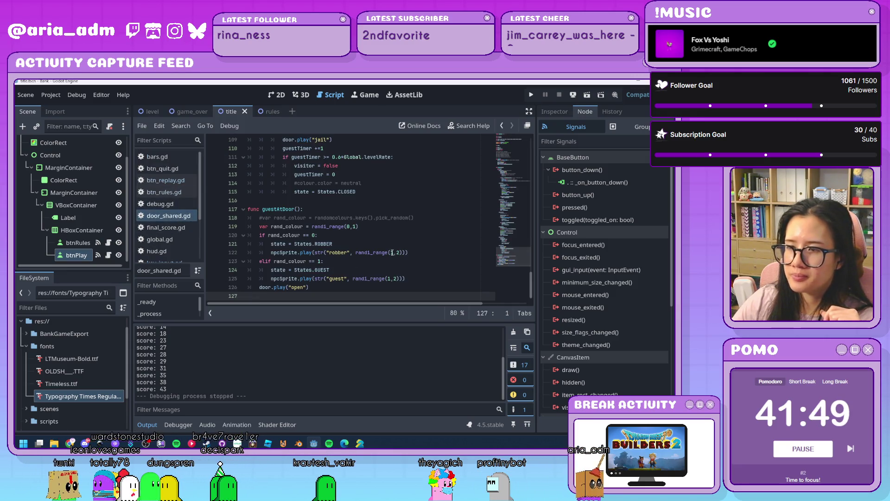
{"action": "scroll", "coordinate": [392, 252], "scroll_direction": "up", "scroll_amount": 4}
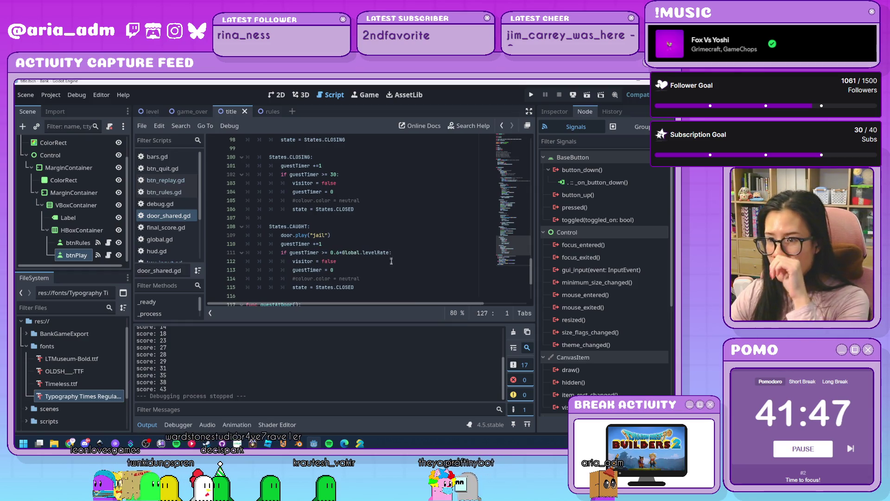
{"action": "scroll", "coordinate": [389, 271], "scroll_direction": "down", "scroll_amount": 4}
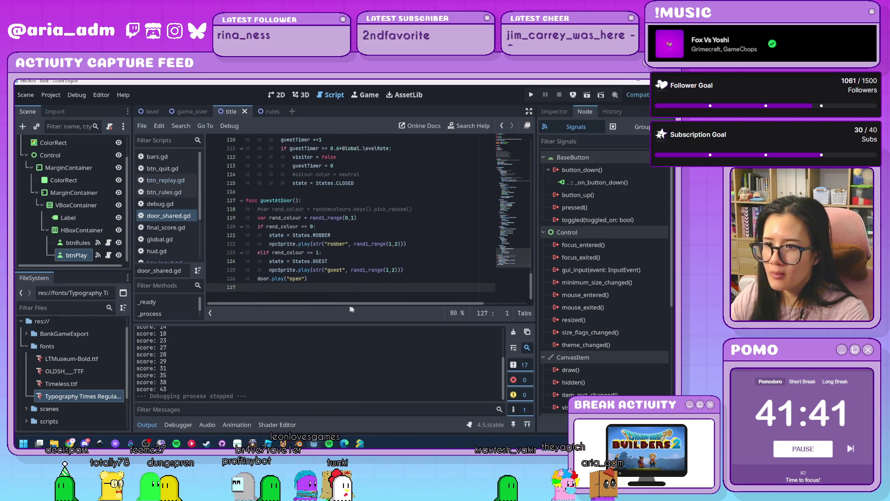
{"action": "scroll", "coordinate": [403, 260], "scroll_direction": "up", "scroll_amount": 4}
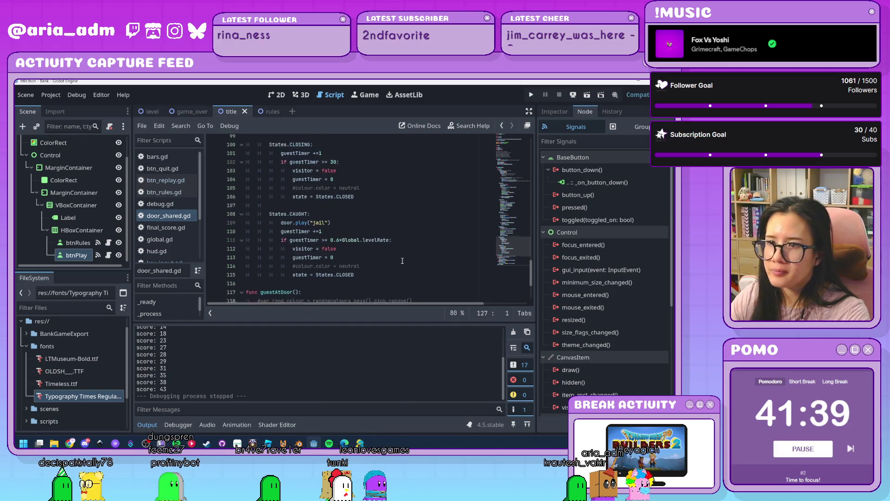
{"action": "scroll", "coordinate": [403, 260], "scroll_direction": "up", "scroll_amount": 9}
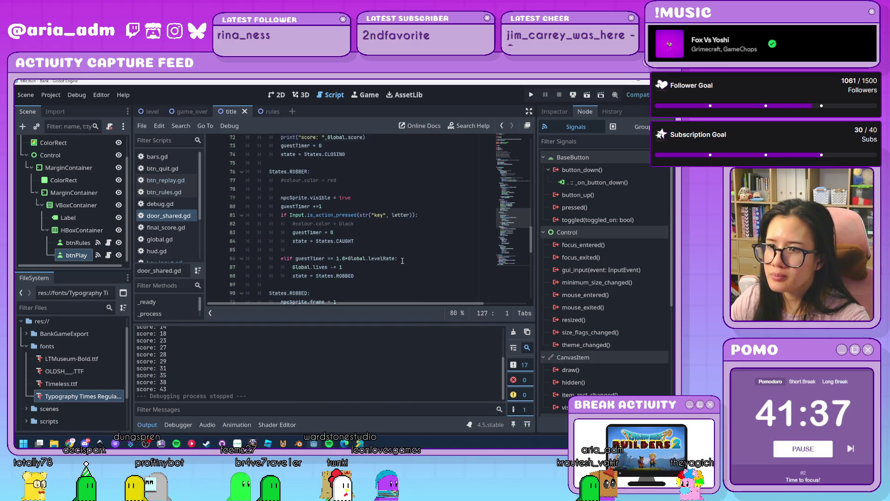
{"action": "scroll", "coordinate": [401, 260], "scroll_direction": "up", "scroll_amount": 4}
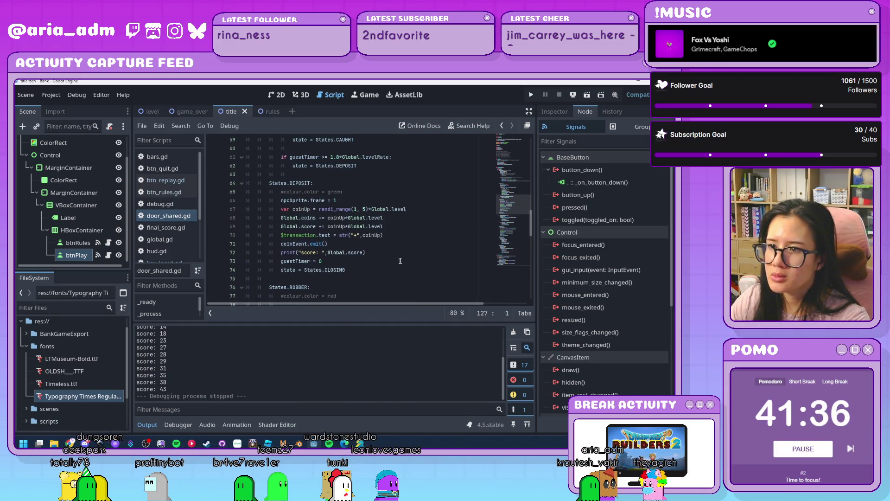
{"action": "left_click", "coordinate": [281, 253]}
{"action": "scroll", "coordinate": [377, 269], "scroll_direction": "up", "scroll_amount": 2}
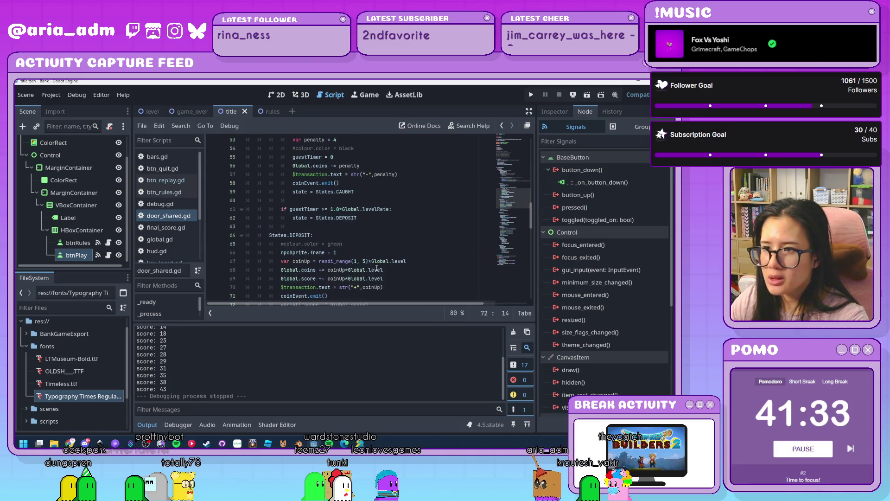
{"action": "scroll", "coordinate": [377, 269], "scroll_direction": "up", "scroll_amount": 5}
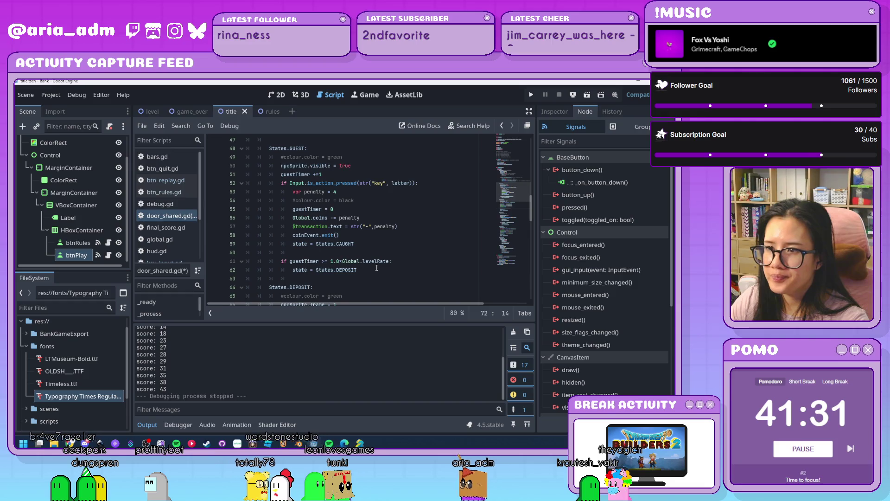
{"action": "scroll", "coordinate": [377, 268], "scroll_direction": "up", "scroll_amount": 7}
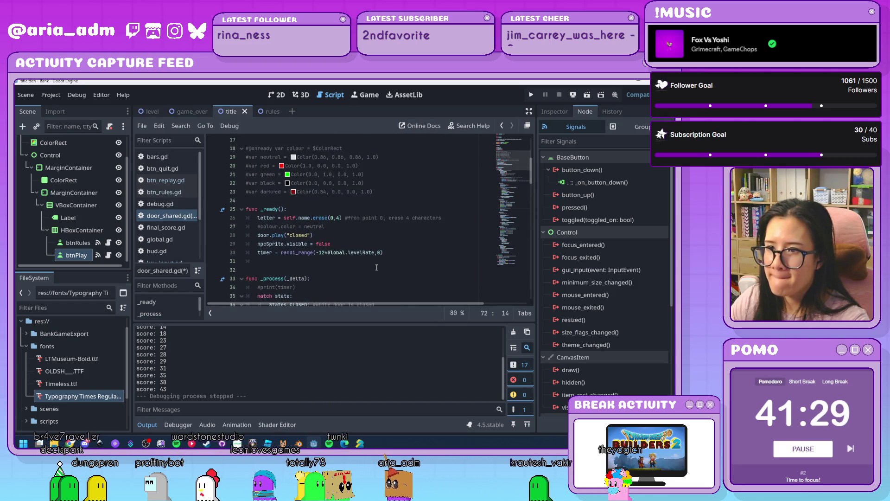
{"action": "scroll", "coordinate": [337, 259], "scroll_direction": "up", "scroll_amount": 6}
{"action": "scroll", "coordinate": [458, 352], "scroll_direction": "up", "scroll_amount": 2}
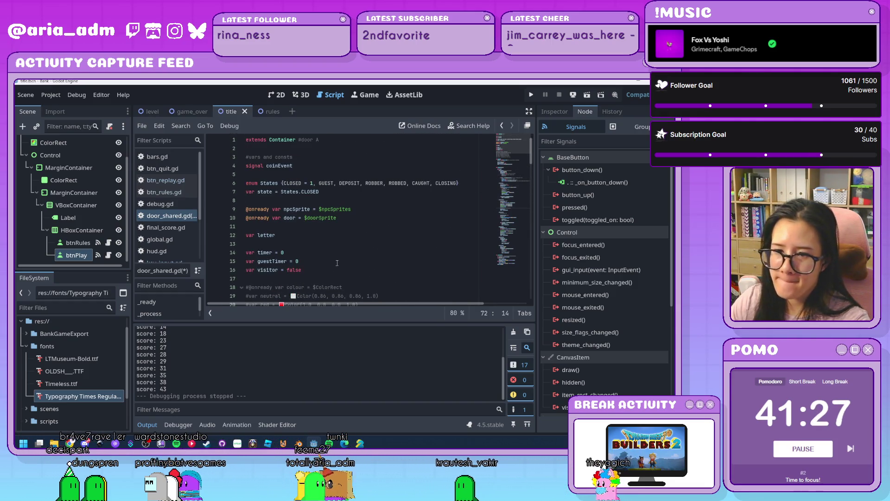
Scroll through the rest of door_shared.gd, then open global.gd
{"action": "left_click_drag", "start_coordinate": [504, 369], "coordinate": [505, 342]}
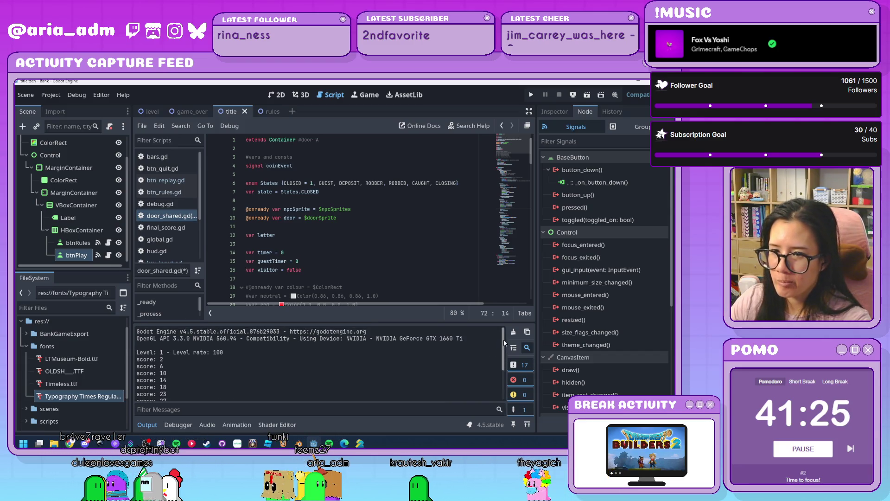
{"action": "scroll", "coordinate": [368, 243], "scroll_direction": "down", "scroll_amount": 5}
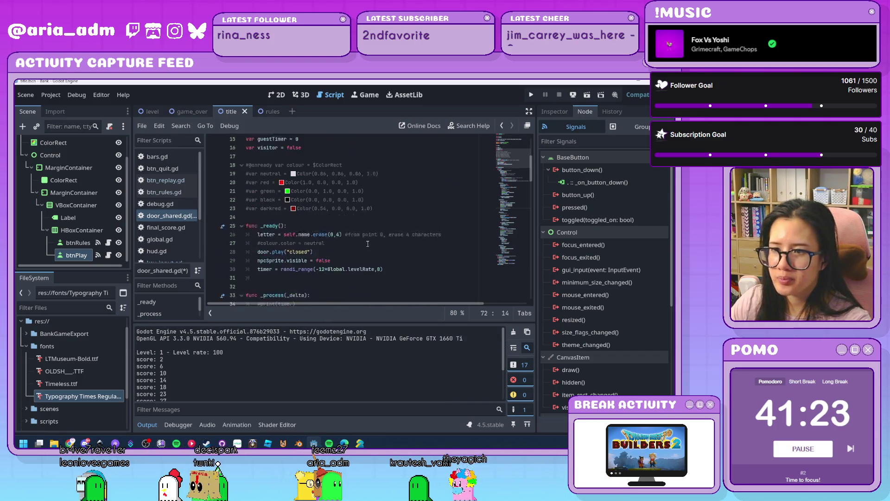
{"action": "scroll", "coordinate": [368, 243], "scroll_direction": "down", "scroll_amount": 2}
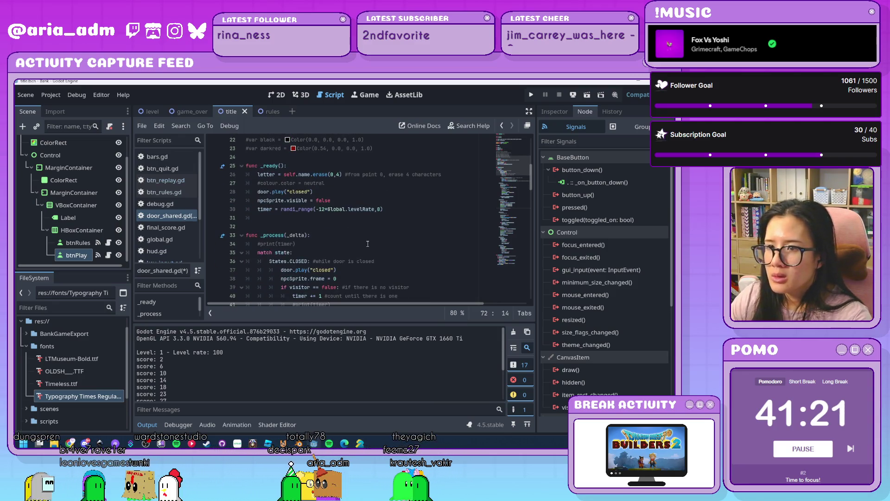
{"action": "scroll", "coordinate": [368, 244], "scroll_direction": "down", "scroll_amount": 1}
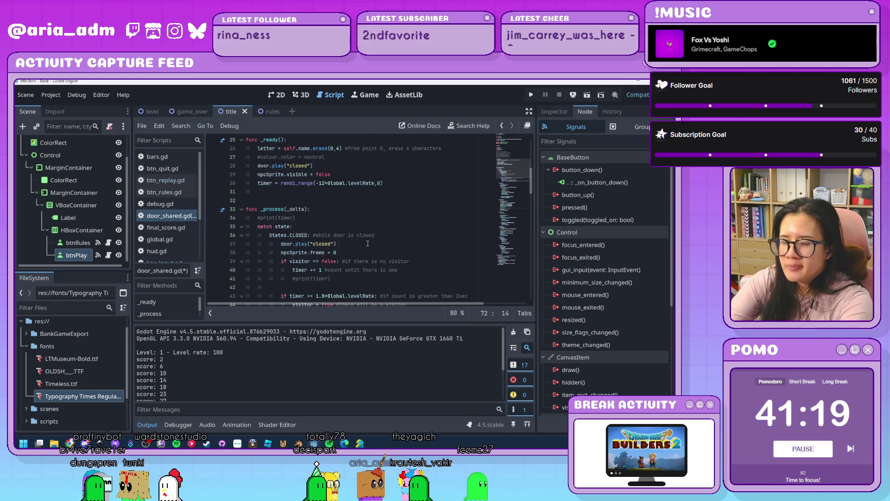
{"action": "scroll", "coordinate": [368, 244], "scroll_direction": "down", "scroll_amount": 3}
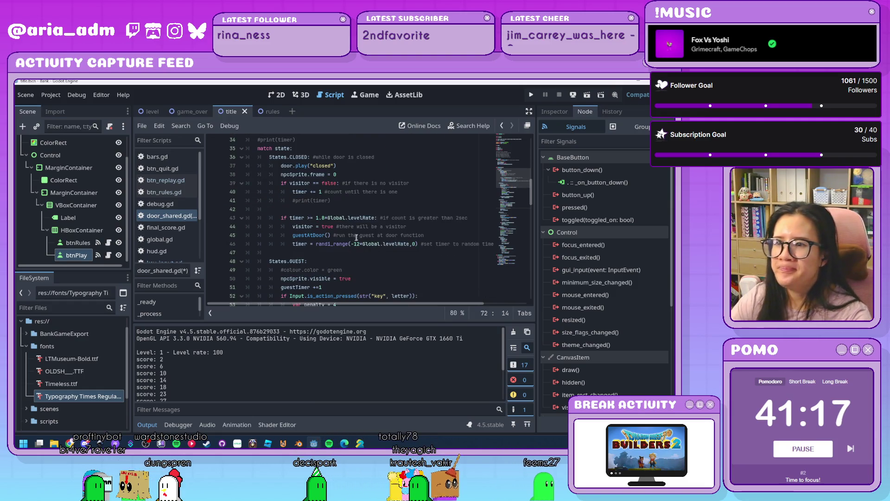
{"action": "scroll", "coordinate": [356, 237], "scroll_direction": "down", "scroll_amount": 3}
{"action": "scroll", "coordinate": [358, 236], "scroll_direction": "down", "scroll_amount": 3}
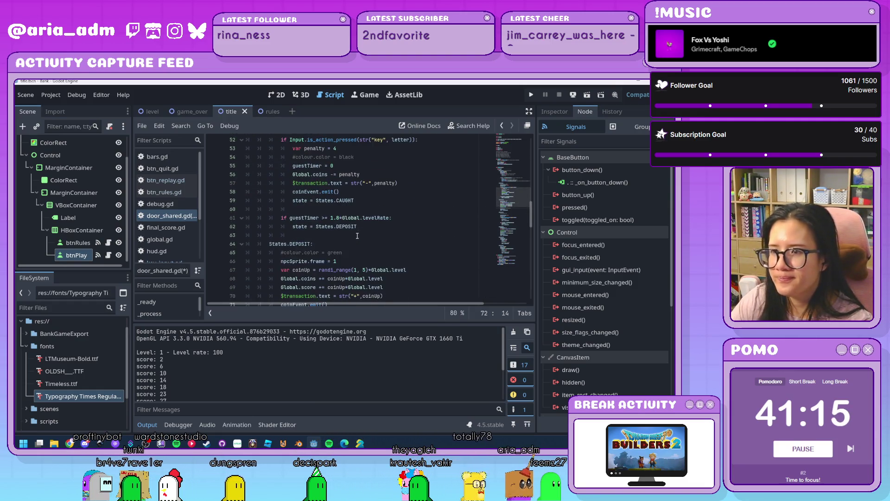
{"action": "scroll", "coordinate": [357, 236], "scroll_direction": "down", "scroll_amount": 3}
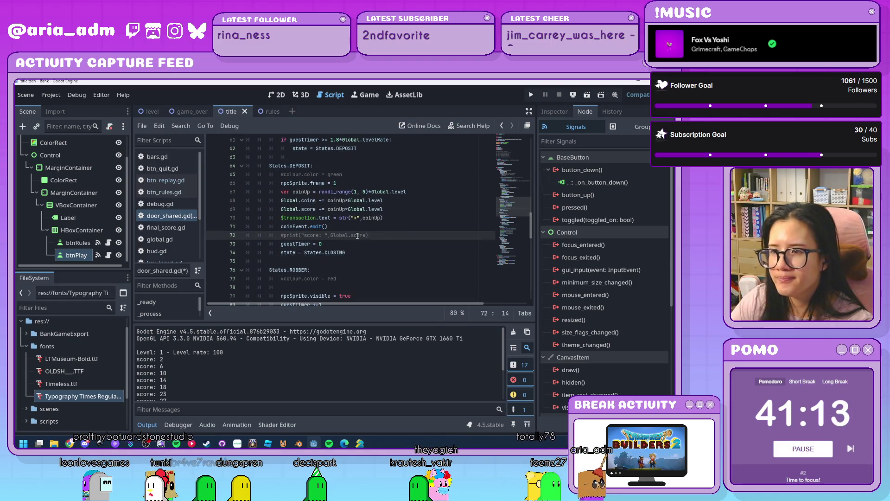
{"action": "scroll", "coordinate": [357, 236], "scroll_direction": "down", "scroll_amount": 3}
{"action": "scroll", "coordinate": [357, 235], "scroll_direction": "down", "scroll_amount": 3}
{"action": "scroll", "coordinate": [357, 236], "scroll_direction": "down", "scroll_amount": 3}
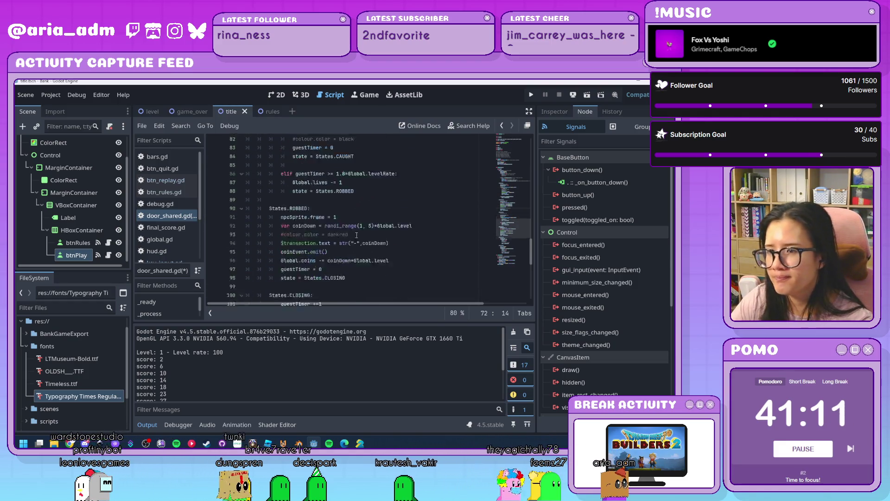
{"action": "scroll", "coordinate": [356, 236], "scroll_direction": "down", "scroll_amount": 7}
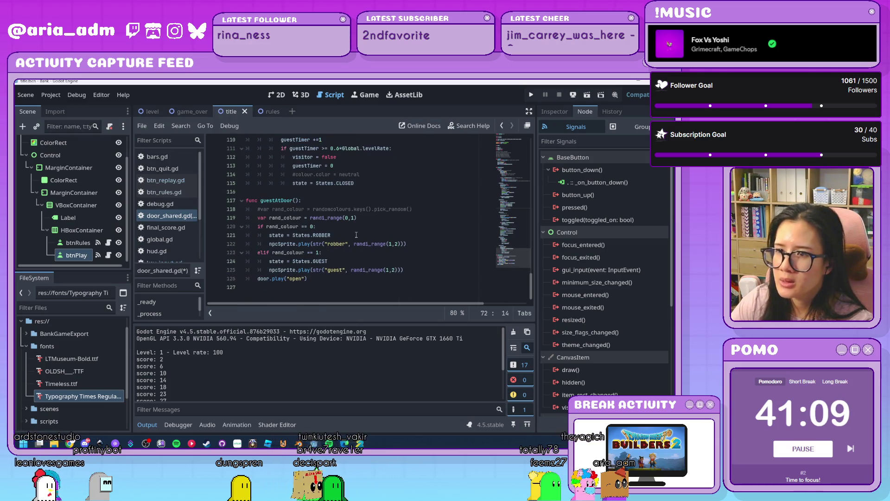
{"action": "left_click", "coordinate": [158, 239]}
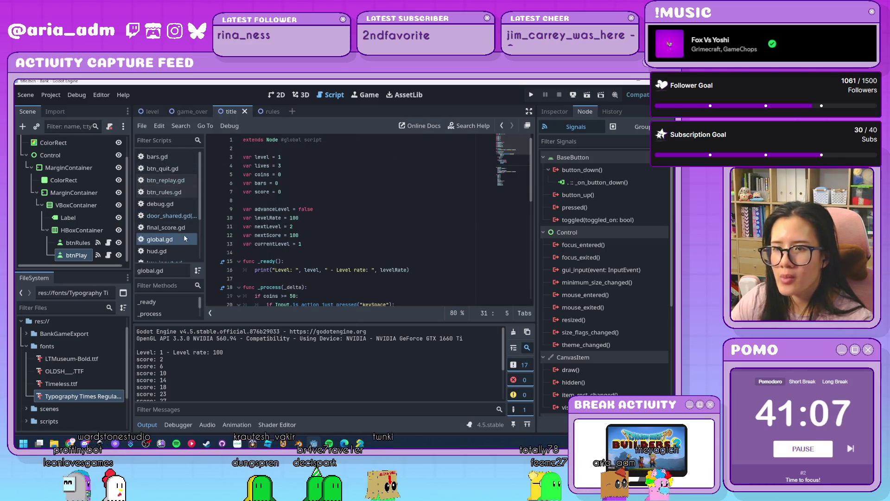
Comment out the level-rate print in _ready() and add a pass line beneath it
{"action": "scroll", "coordinate": [346, 245], "scroll_direction": "down", "scroll_amount": 2}
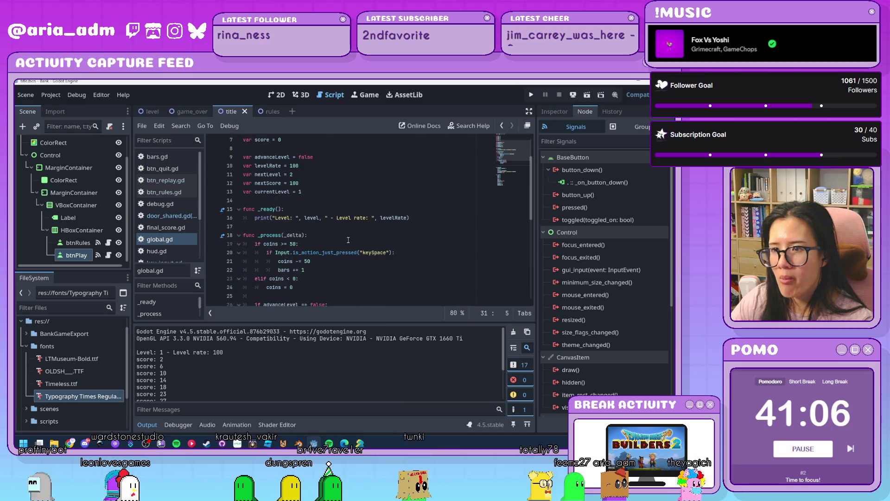
{"action": "left_click", "coordinate": [254, 218]}
{"action": "type", "text": "#"}
{"action": "left_click", "coordinate": [425, 219]}
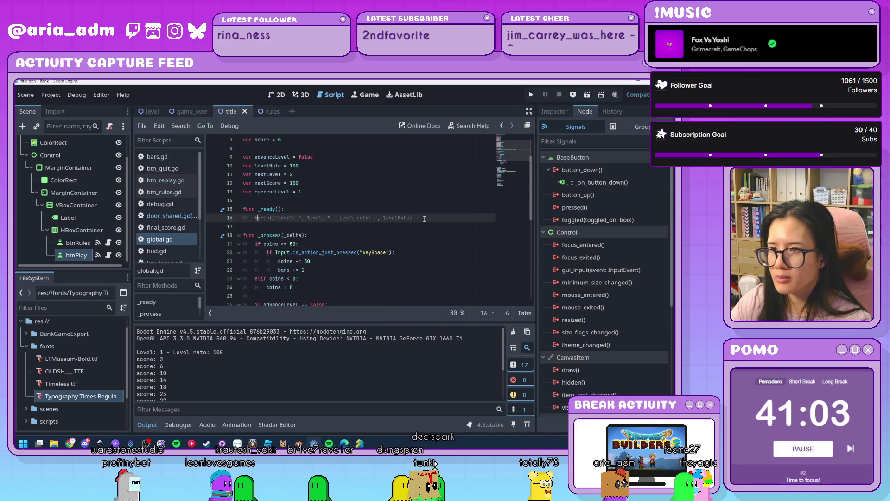
{"action": "key", "text": "Return"}
{"action": "type", "text": "pass"}
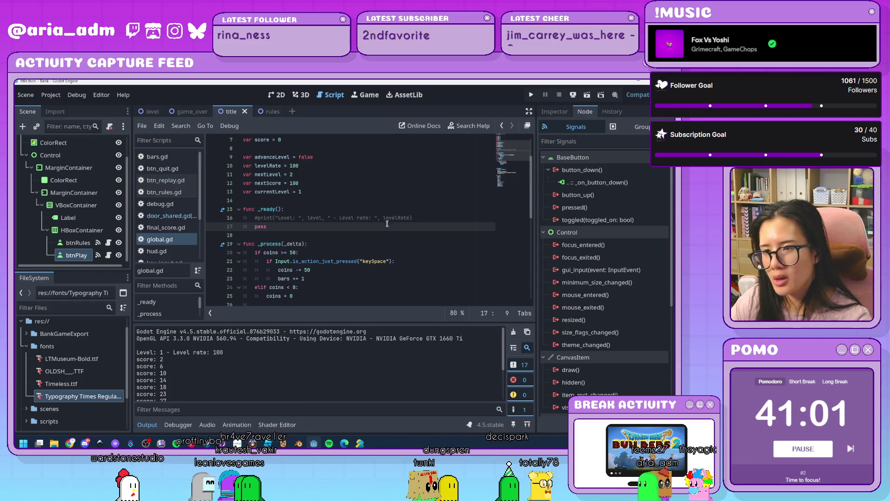
{"action": "key", "text": "Return"}
Comment out the print in advance() and save global.gd
{"action": "scroll", "coordinate": [383, 237], "scroll_direction": "down", "scroll_amount": 7}
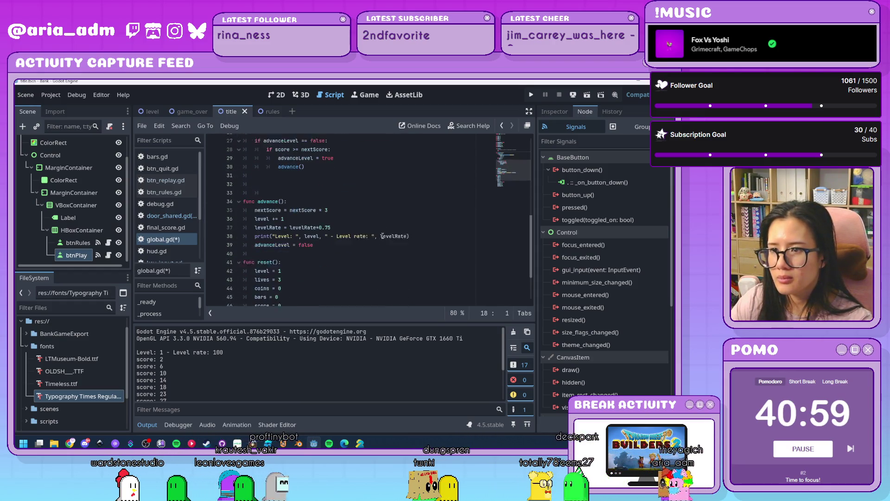
{"action": "left_click", "coordinate": [256, 226]}
{"action": "type", "text": "#"}
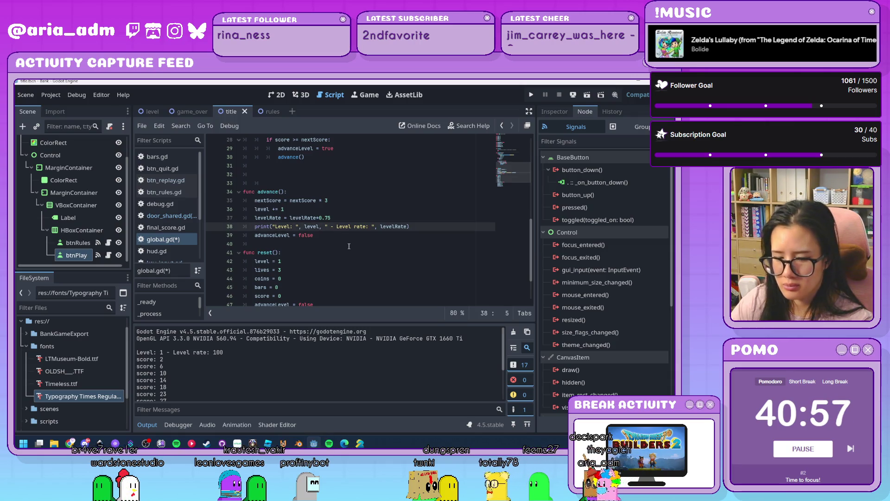
{"action": "scroll", "coordinate": [349, 241], "scroll_direction": "down", "scroll_amount": 2}
{"action": "left_click", "coordinate": [349, 232]}
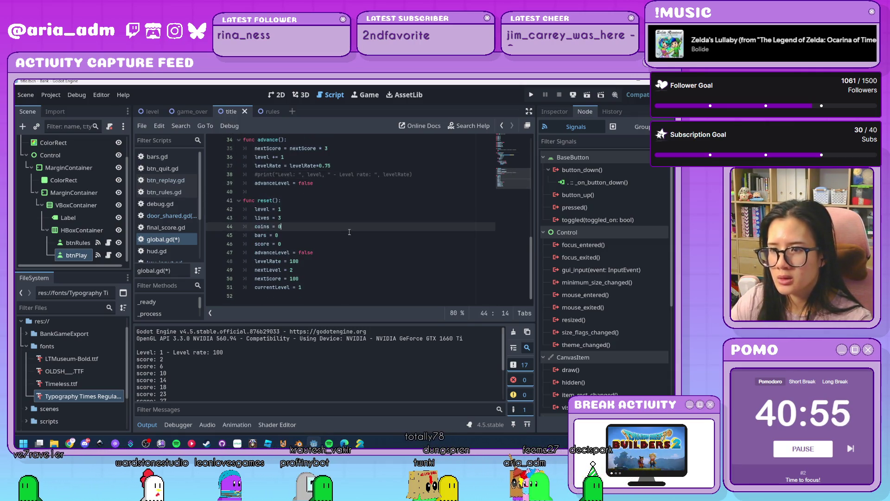
{"action": "key", "text": "ctrl+s"}
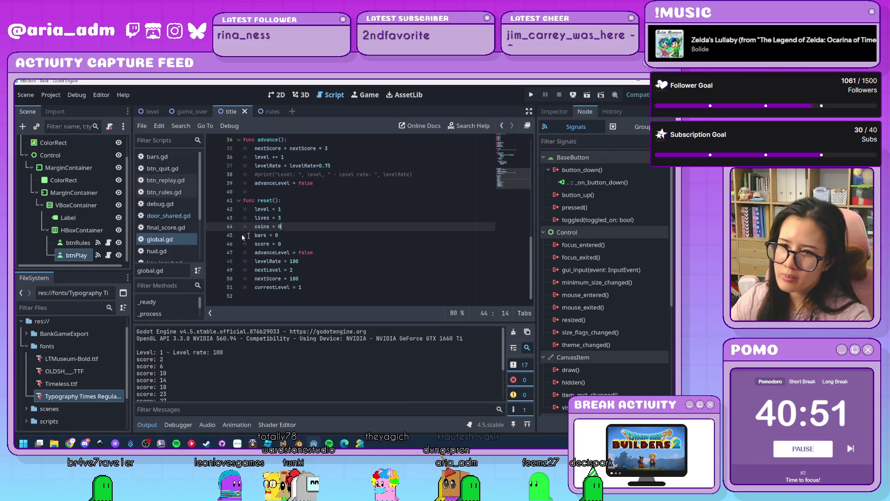
Inspect the Control and MarginContainer nodes, then open the rules scene
{"action": "left_click", "coordinate": [68, 155]}
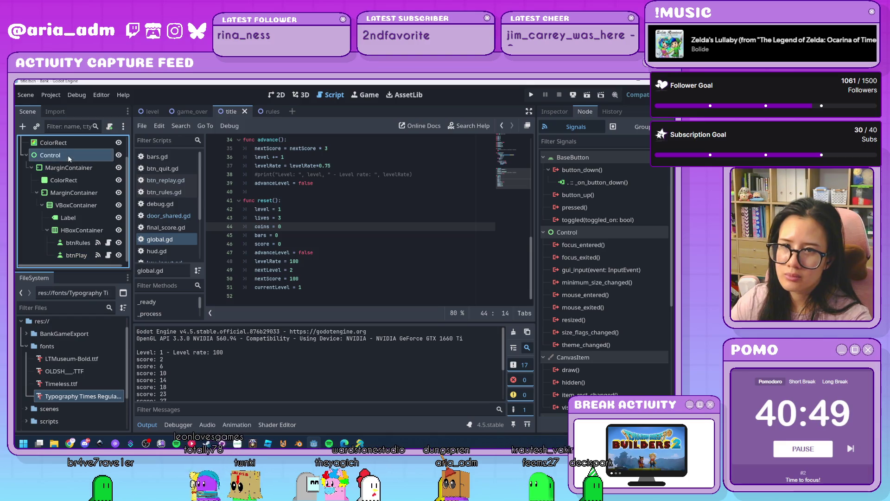
{"action": "scroll", "coordinate": [379, 260], "scroll_direction": "up", "scroll_amount": 3}
{"action": "scroll", "coordinate": [379, 260], "scroll_direction": "up", "scroll_amount": 8}
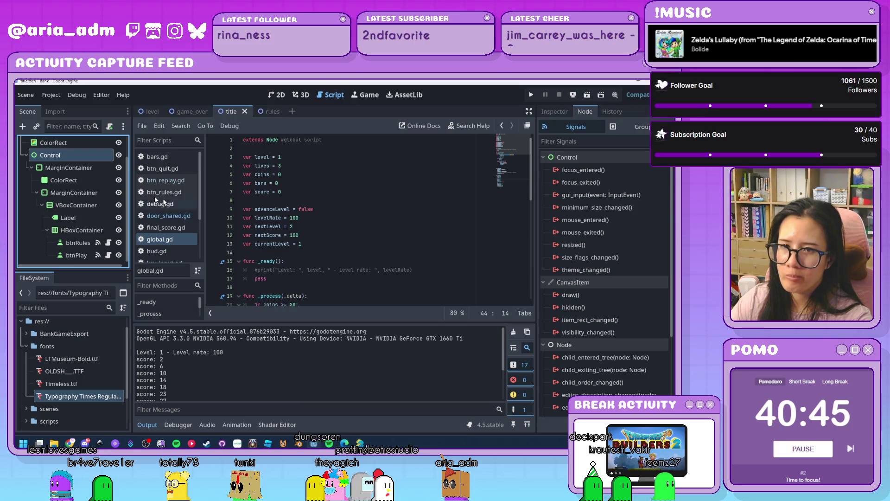
{"action": "left_click", "coordinate": [86, 169]}
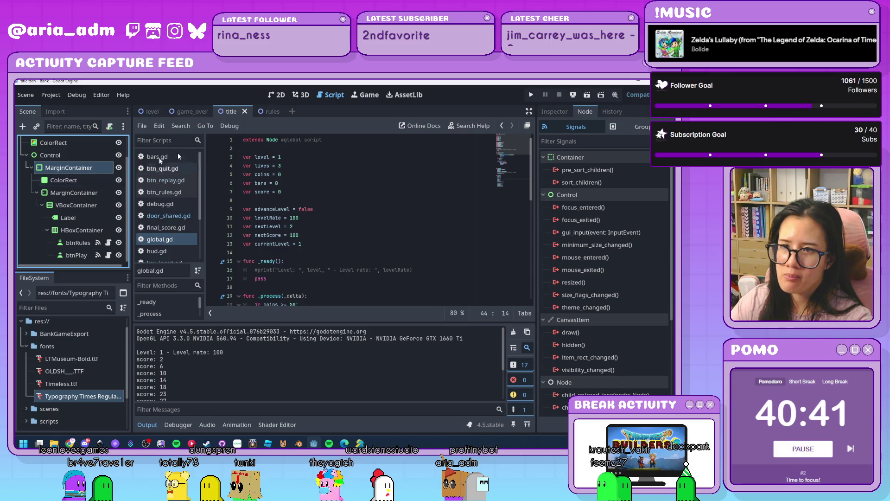
{"action": "left_click", "coordinate": [272, 113]}
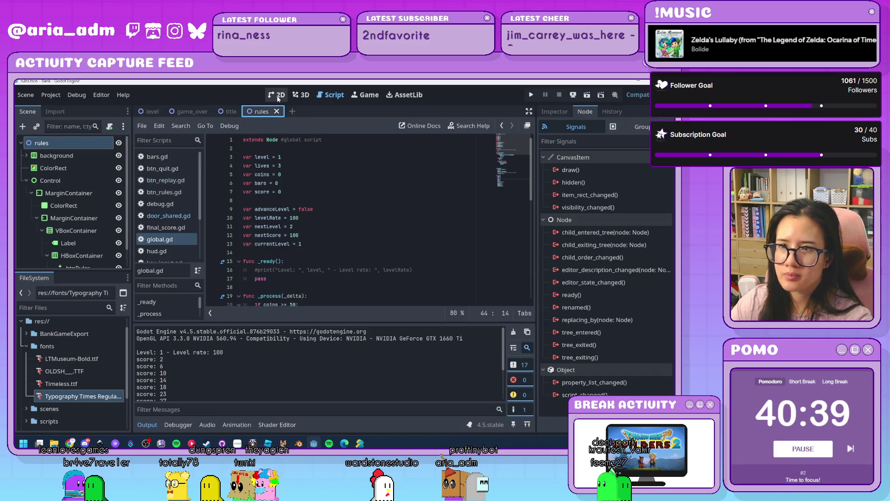
In the 2D view, move btnPlay out of the HBoxContainer button row to the scene root
{"action": "left_click", "coordinate": [278, 96]}
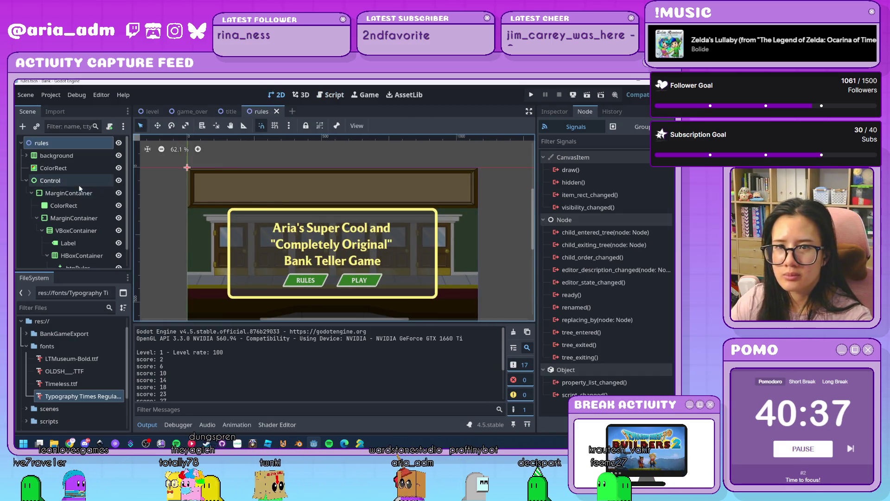
{"action": "left_click", "coordinate": [78, 193]}
{"action": "scroll", "coordinate": [77, 193], "scroll_direction": "down", "scroll_amount": 1}
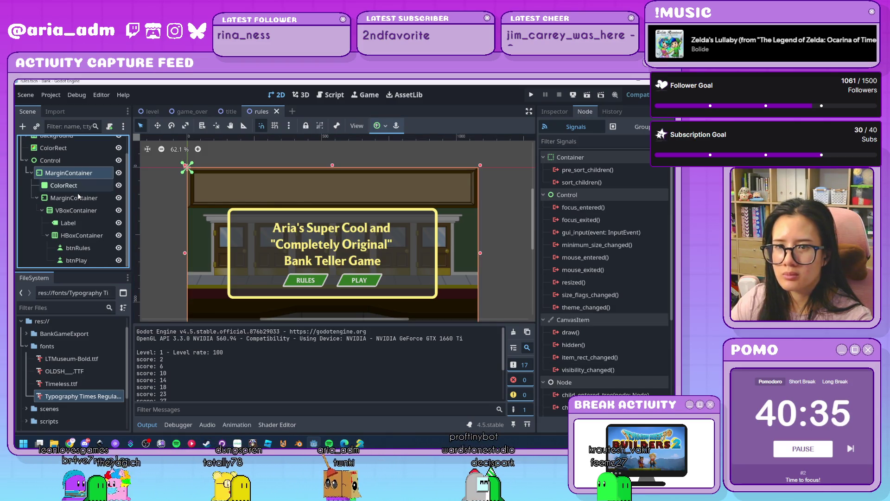
{"action": "left_click", "coordinate": [81, 235]}
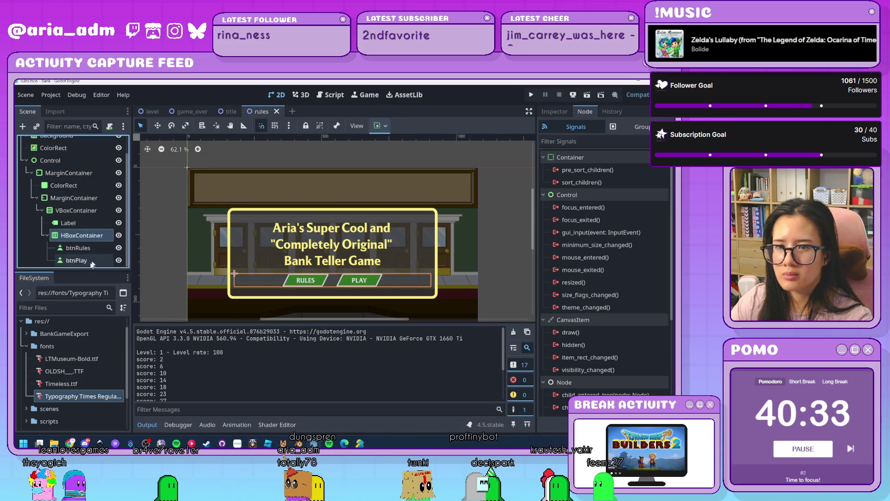
{"action": "mouse_move", "coordinate": [92, 263]}
{"action": "left_mouse_down"}
{"action": "mouse_move", "coordinate": [62, 149]}
{"action": "mouse_move", "coordinate": [61, 264]}
{"action": "left_mouse_up"}
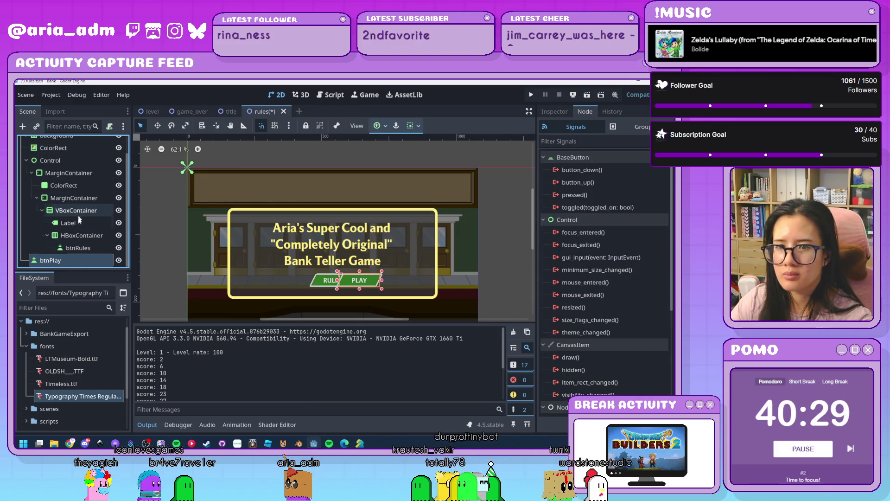
Revert btnPlay's Transform Size and Position to their defaults
{"action": "left_click", "coordinate": [558, 112]}
{"action": "scroll", "coordinate": [597, 335], "scroll_direction": "down", "scroll_amount": 5}
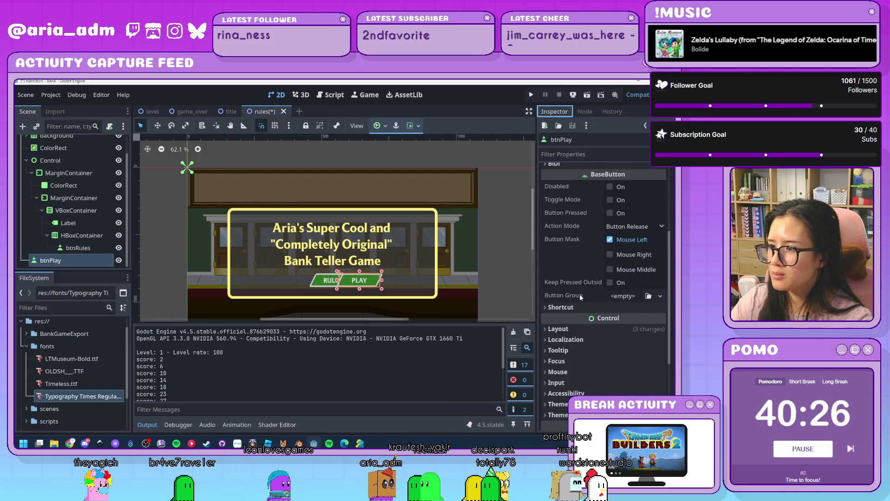
{"action": "left_click", "coordinate": [584, 328]}
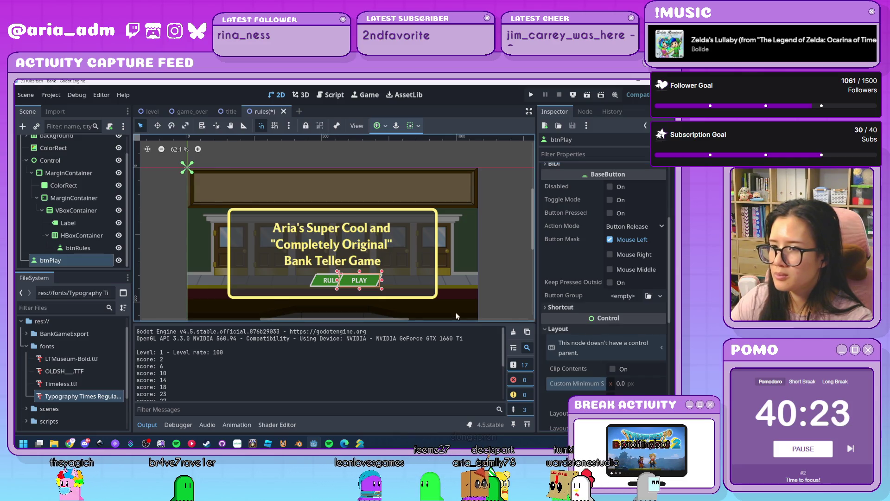
{"action": "scroll", "coordinate": [486, 270], "scroll_direction": "down", "scroll_amount": 2}
{"action": "scroll", "coordinate": [603, 278], "scroll_direction": "down", "scroll_amount": 5}
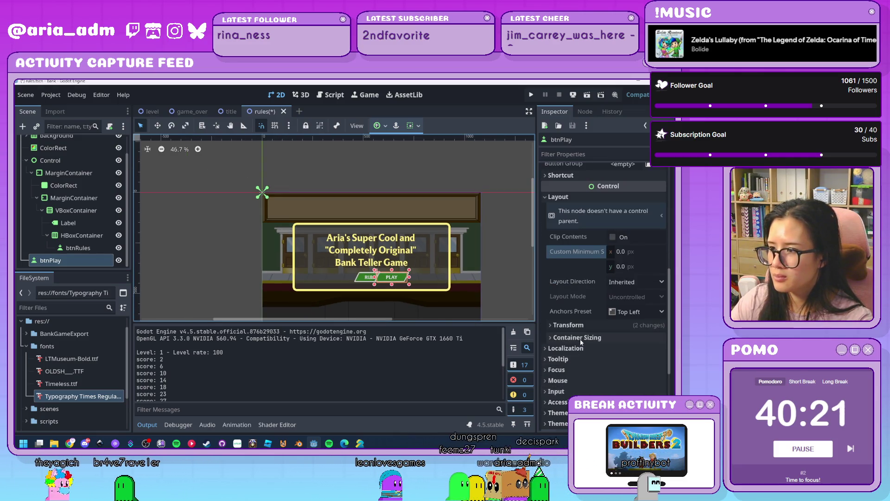
{"action": "left_click", "coordinate": [578, 327]}
{"action": "left_click", "coordinate": [602, 337]}
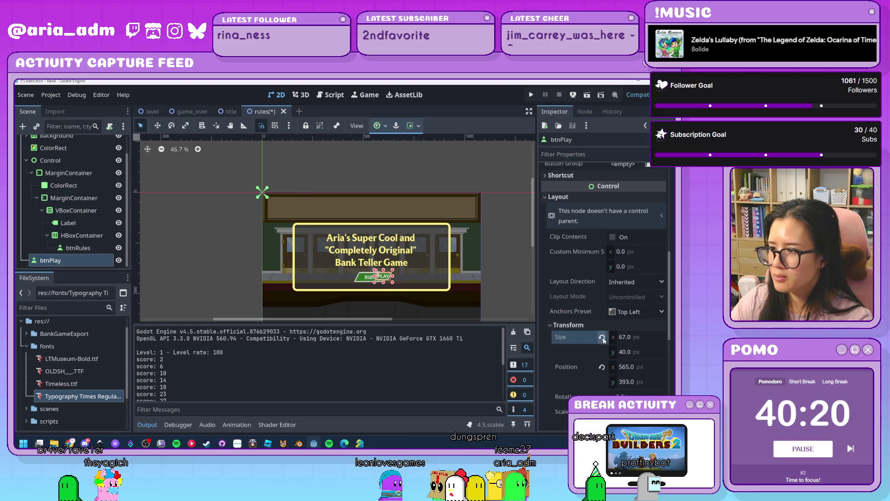
{"action": "left_click", "coordinate": [602, 367]}
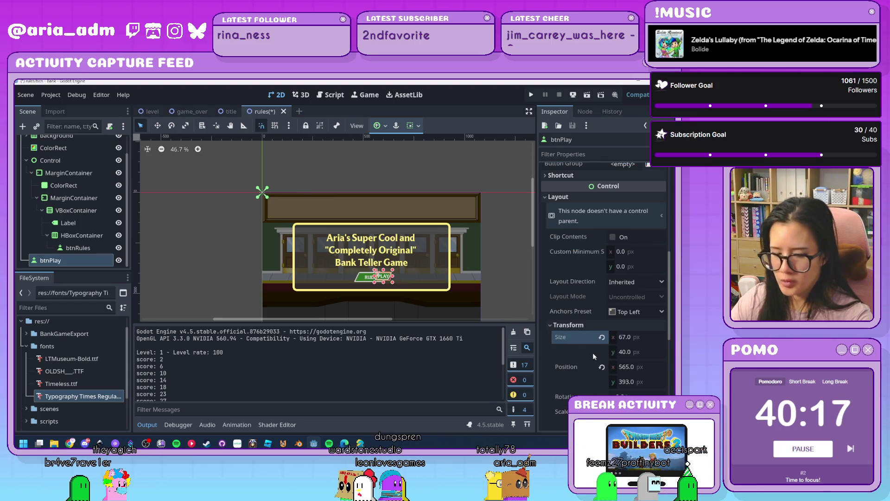
{"action": "left_click", "coordinate": [511, 246]}
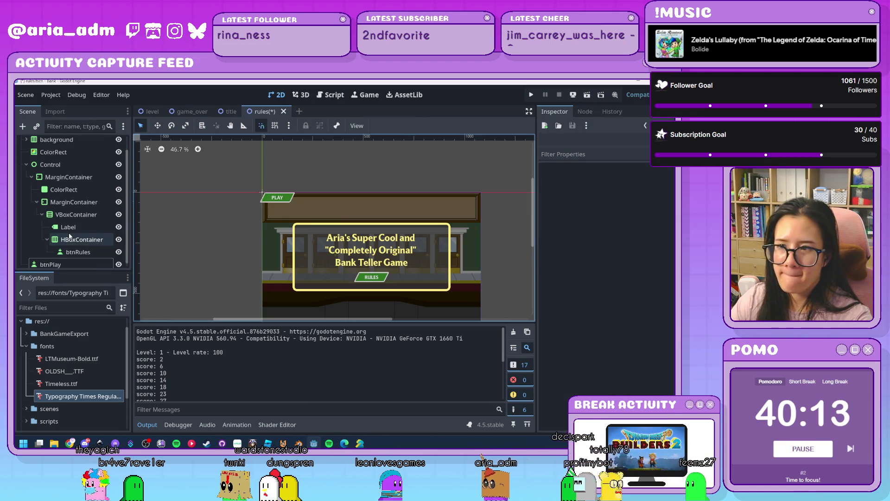
Delete the VBoxContainer along with its title label and RULES button
{"action": "left_click", "coordinate": [61, 190]}
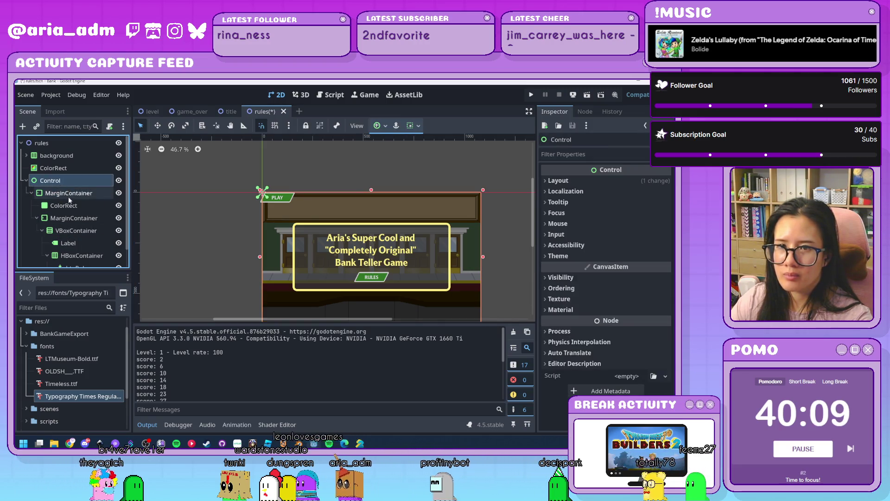
{"action": "left_click", "coordinate": [68, 208]}
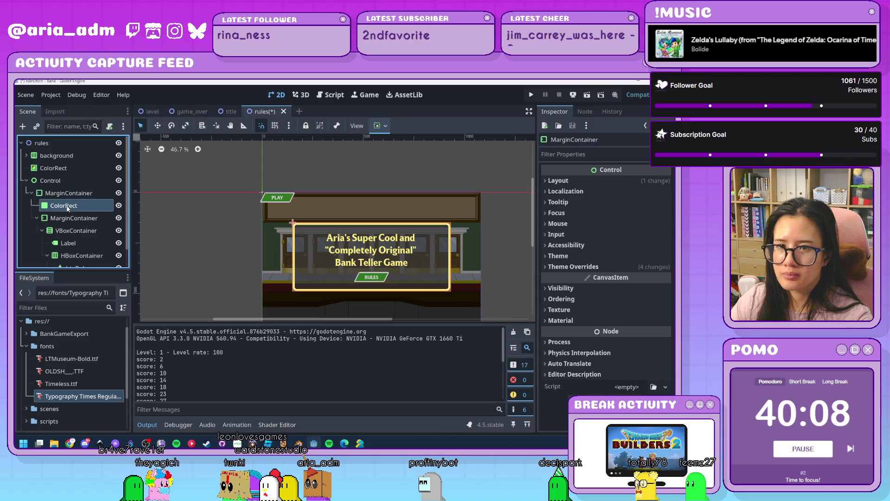
{"action": "left_click", "coordinate": [76, 231]}
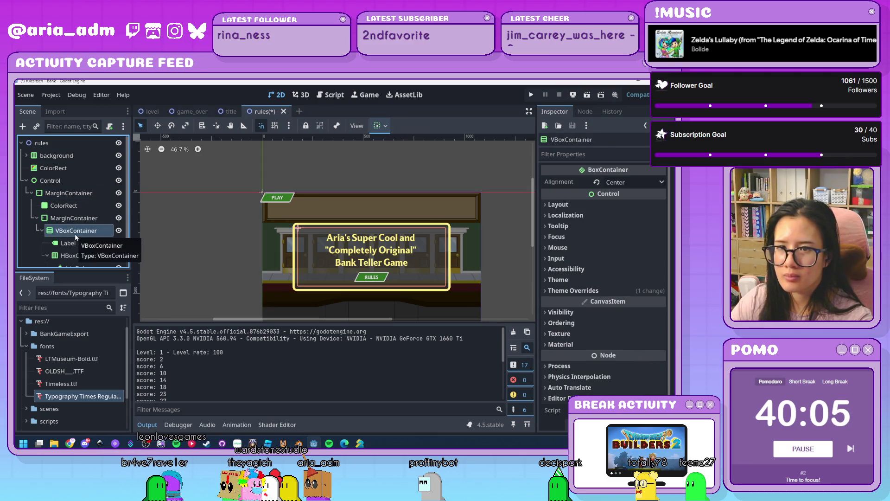
{"action": "scroll", "coordinate": [75, 233], "scroll_direction": "down", "scroll_amount": 1}
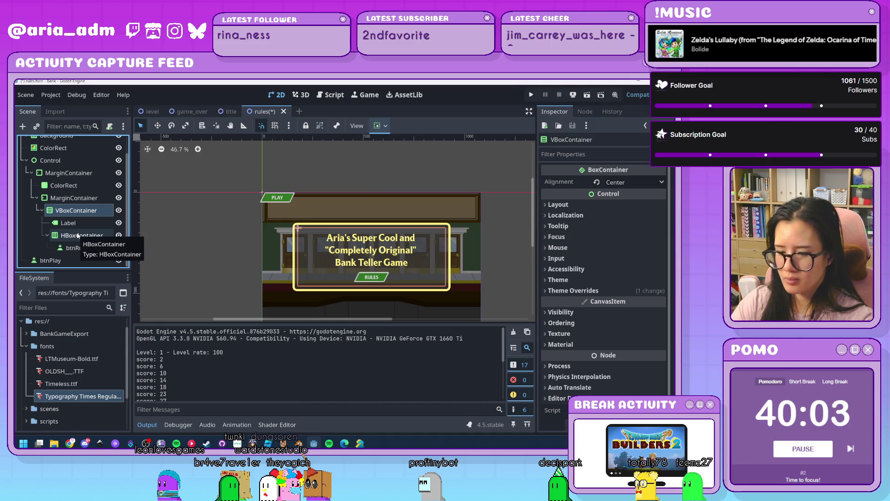
{"action": "key", "text": "Delete"}
{"action": "key", "text": "Return"}
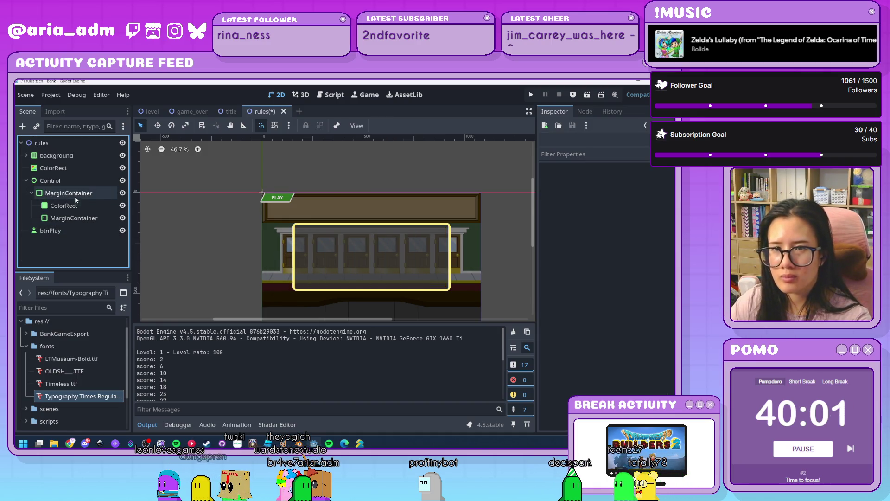
Inspect the ColorRect's style overrides, layout and transform, then select the outer MarginContainer
{"action": "left_click", "coordinate": [65, 205]}
{"action": "left_click", "coordinate": [64, 220]}
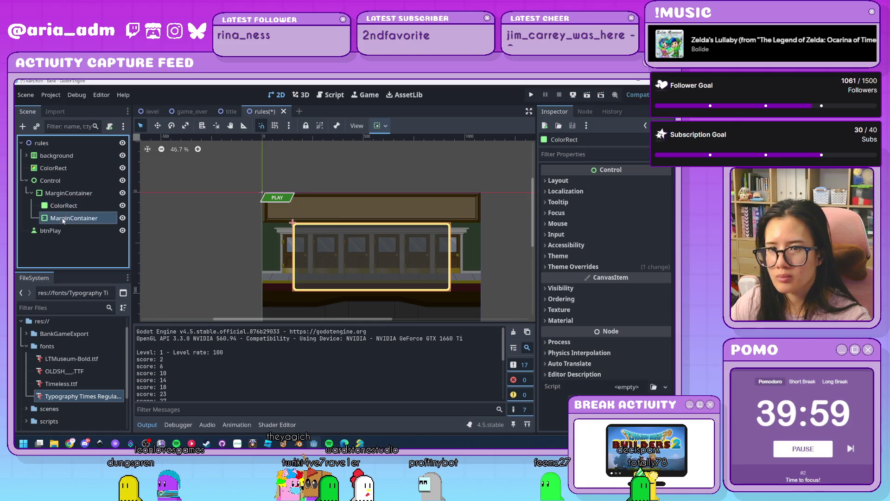
{"action": "left_click", "coordinate": [63, 207]}
{"action": "left_click", "coordinate": [588, 267]}
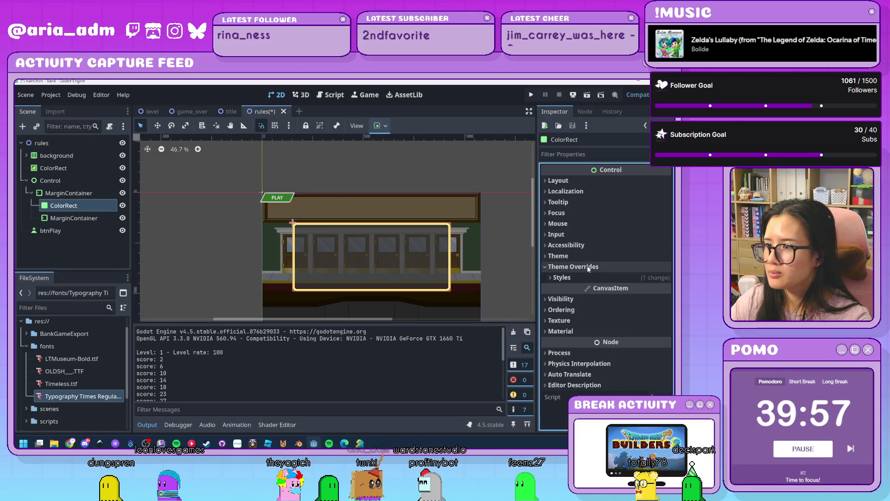
{"action": "left_click", "coordinate": [581, 275]}
{"action": "left_click", "coordinate": [568, 180]}
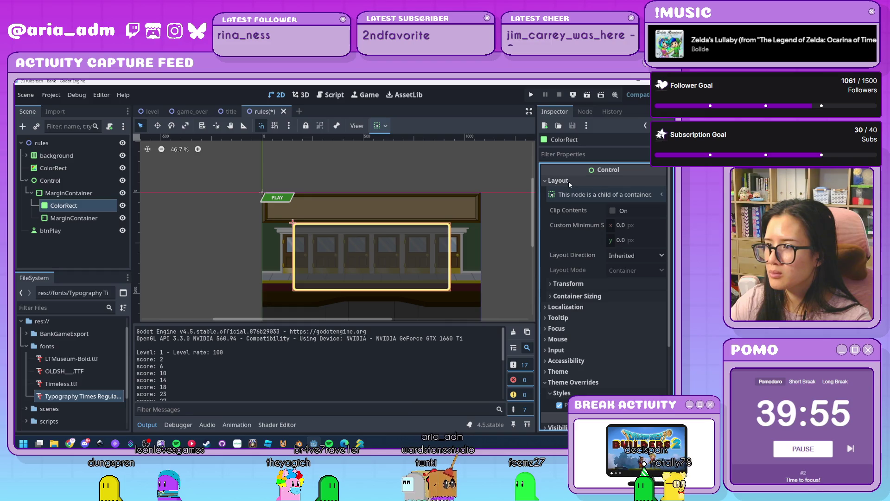
{"action": "left_click", "coordinate": [592, 285]}
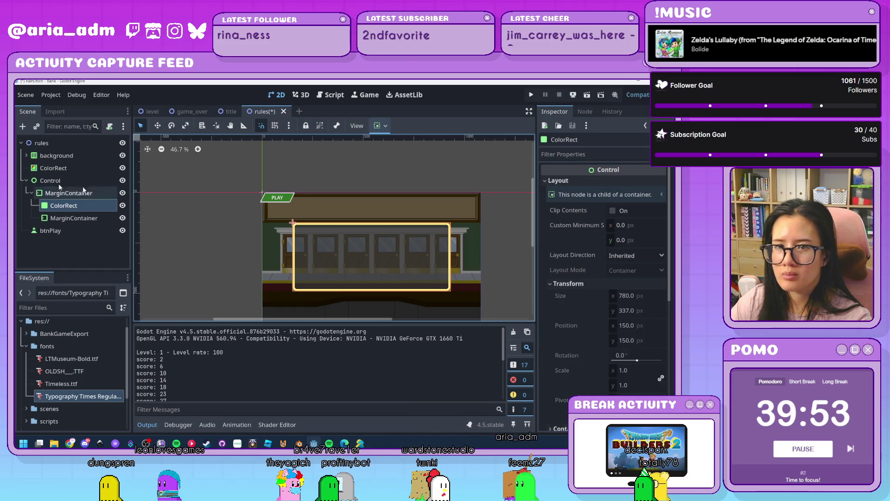
{"action": "left_click", "coordinate": [69, 193]}
{"action": "scroll", "coordinate": [377, 181], "scroll_direction": "down", "scroll_amount": 1}
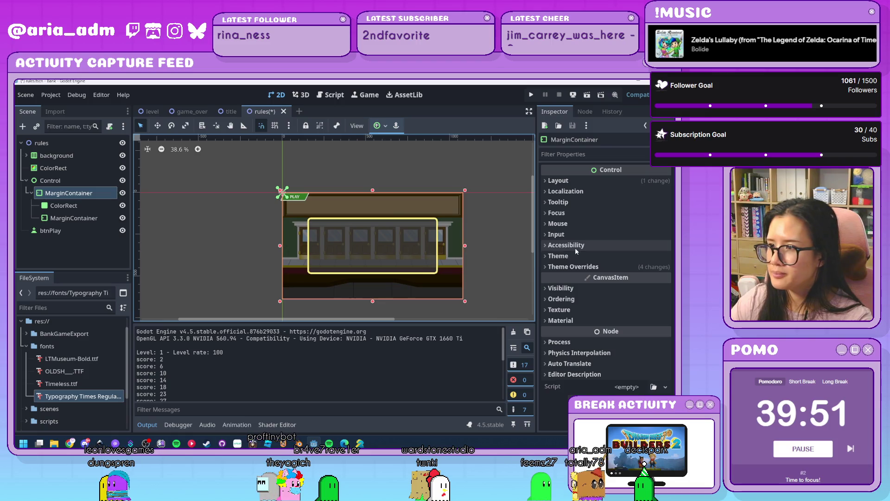
Set the outer MarginContainer's left, top, right and bottom margins to 50
{"action": "left_click", "coordinate": [601, 267]}
{"action": "left_click", "coordinate": [609, 278]}
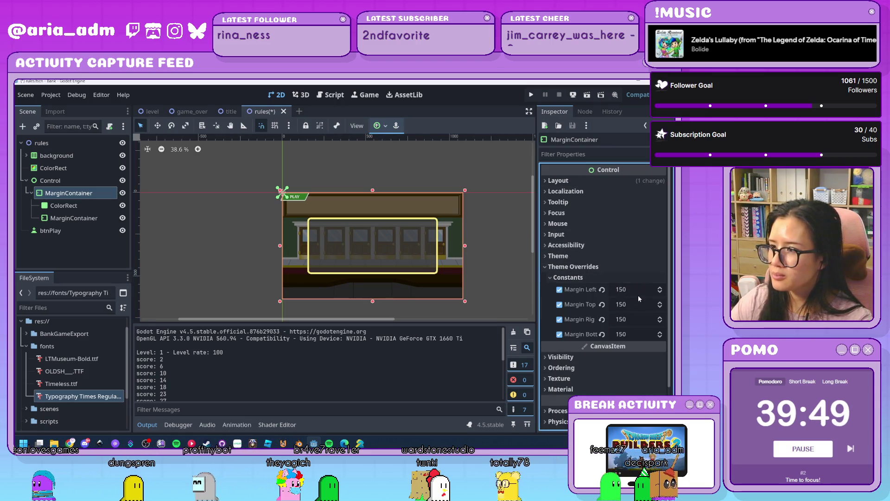
{"action": "left_click", "coordinate": [639, 291]}
{"action": "type", "text": "50"}
{"action": "key", "text": "Tab"}
{"action": "type", "text": "50"}
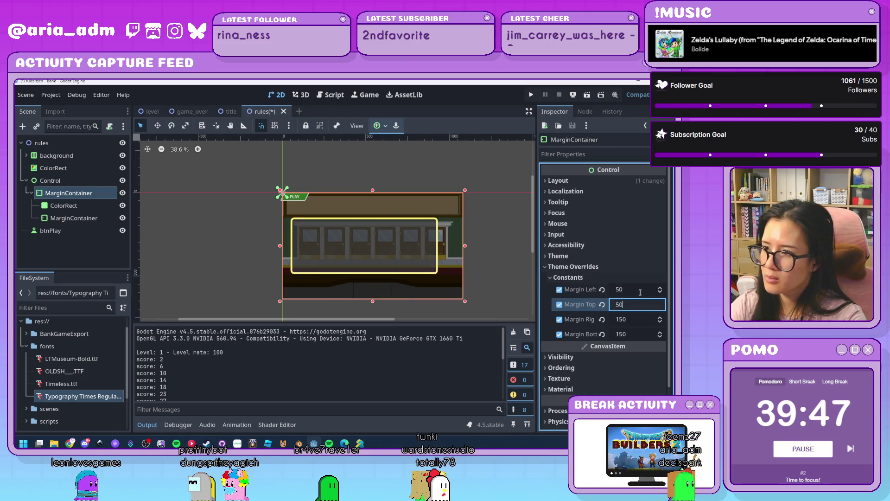
{"action": "key", "text": "Tab"}
{"action": "type", "text": "50"}
{"action": "key", "text": "Tab"}
{"action": "type", "text": "50"}
{"action": "key", "text": "Return"}
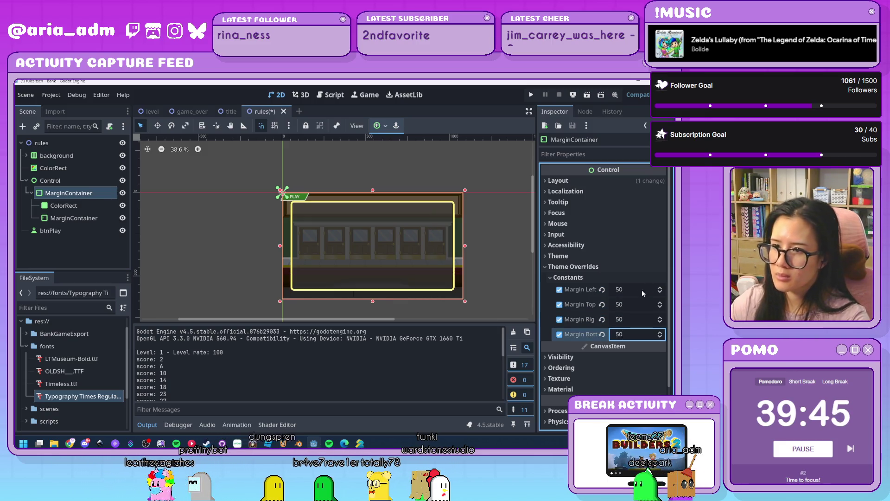
Try putting btnPlay inside the inner MarginContainer, then undo the move
{"action": "left_click", "coordinate": [60, 206]}
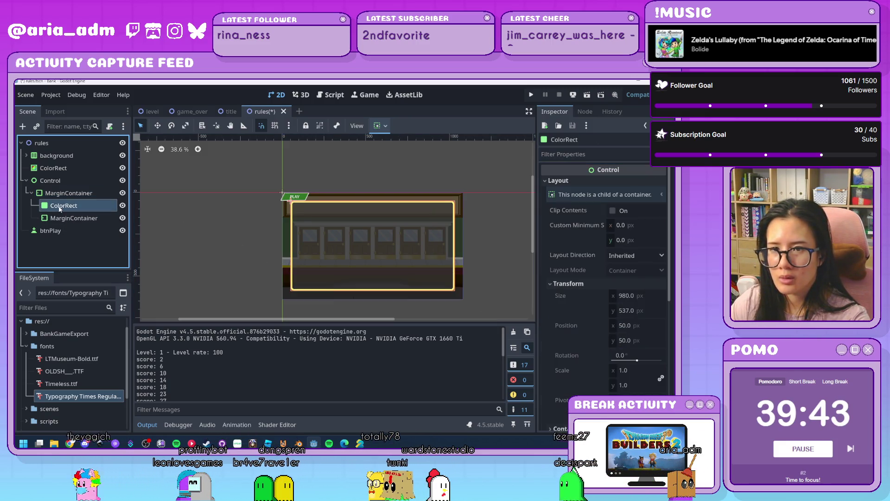
{"action": "left_click", "coordinate": [48, 231]}
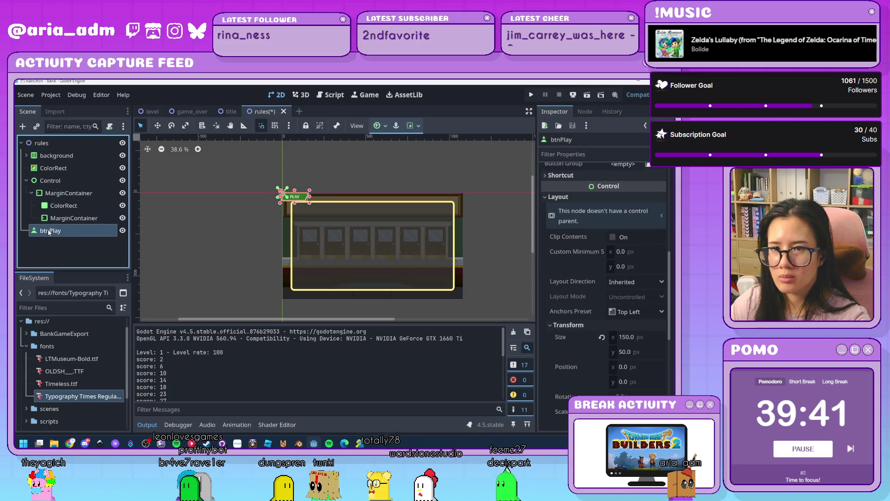
{"action": "left_click_drag", "start_coordinate": [48, 231], "coordinate": [73, 218]}
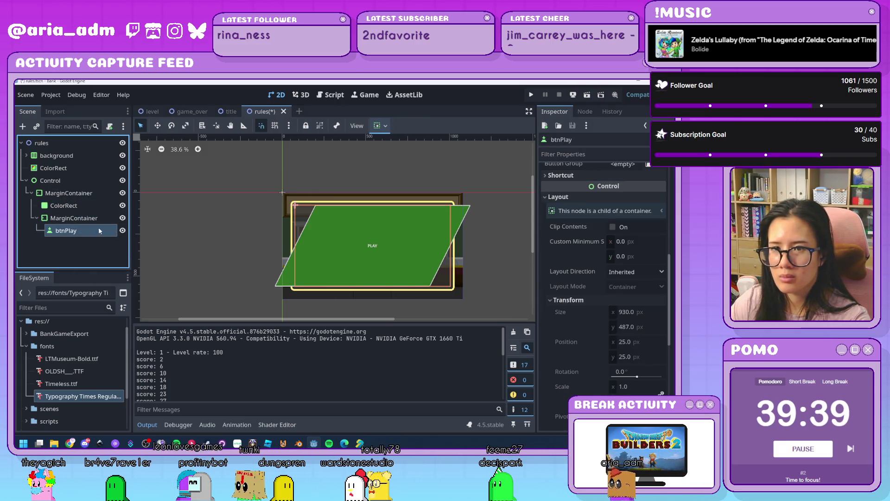
{"action": "key", "text": "ctrl+z"}
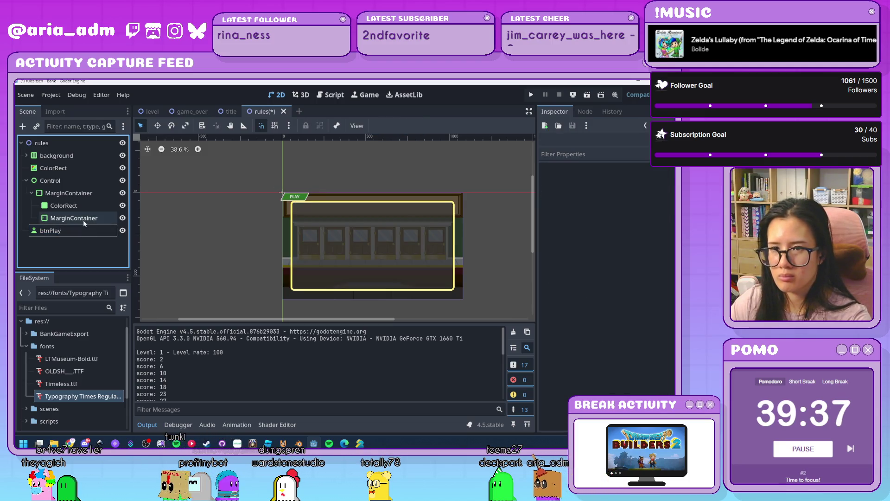
Remove all four margin overrides from the inner MarginContainer
{"action": "left_click", "coordinate": [84, 221]}
{"action": "left_click", "coordinate": [589, 266]}
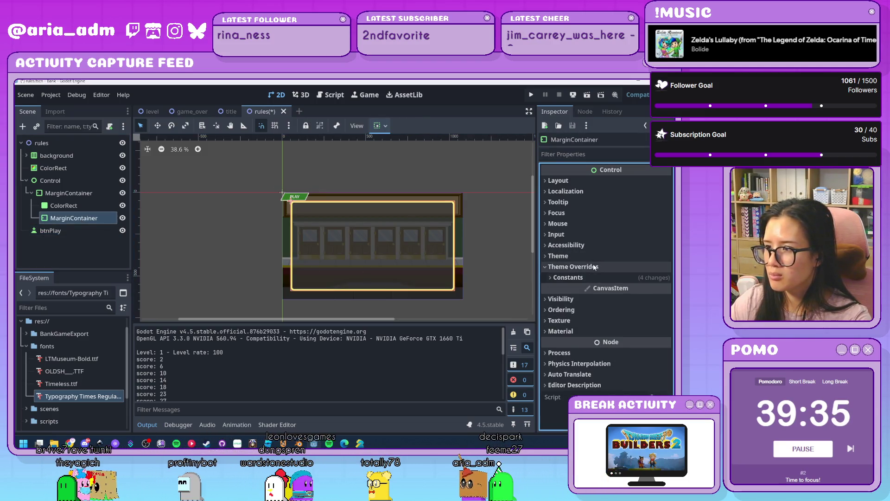
{"action": "left_click", "coordinate": [587, 277]}
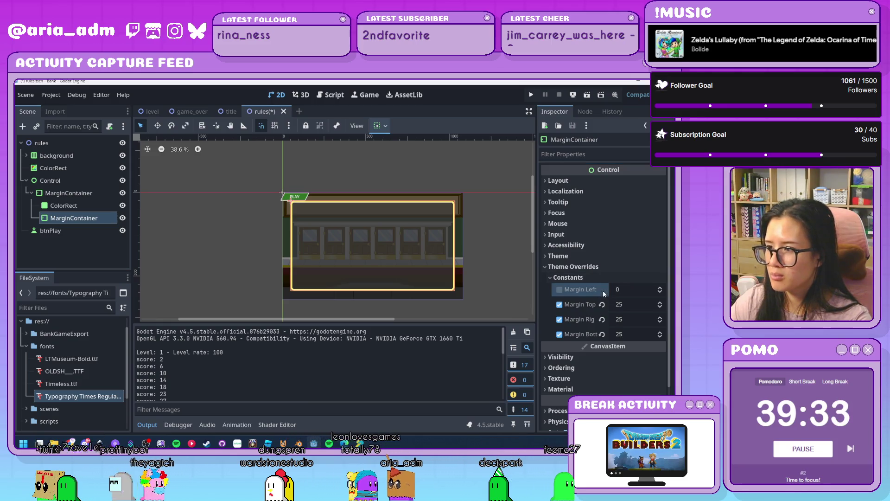
{"action": "left_click", "coordinate": [602, 289]}
{"action": "left_click", "coordinate": [602, 304]}
{"action": "left_click", "coordinate": [602, 319]}
{"action": "left_click", "coordinate": [602, 334]}
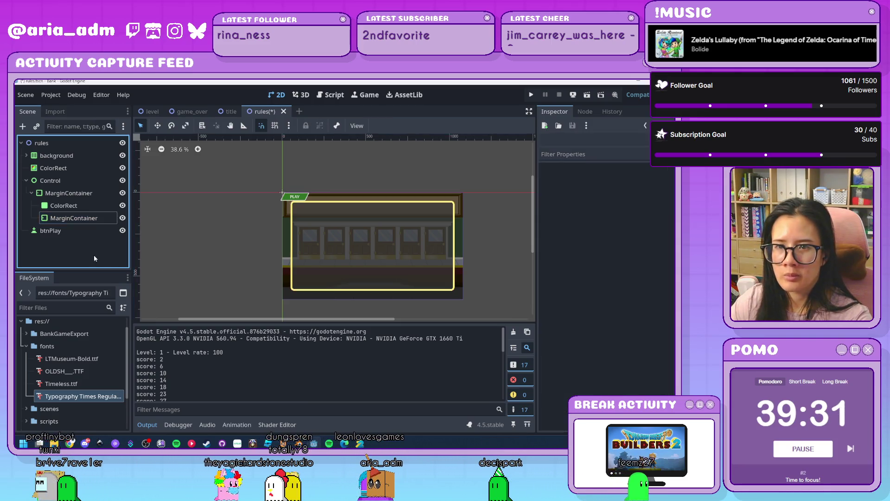
{"action": "left_click", "coordinate": [100, 221]}
Add an HBoxContainer under the inner MarginContainer
{"action": "key", "text": "ctrl+a"}
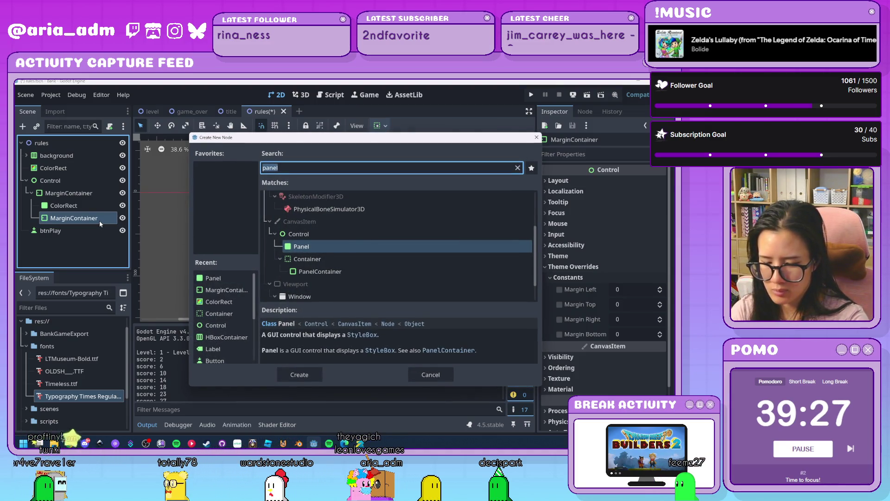
{"action": "type", "text": "hb"}
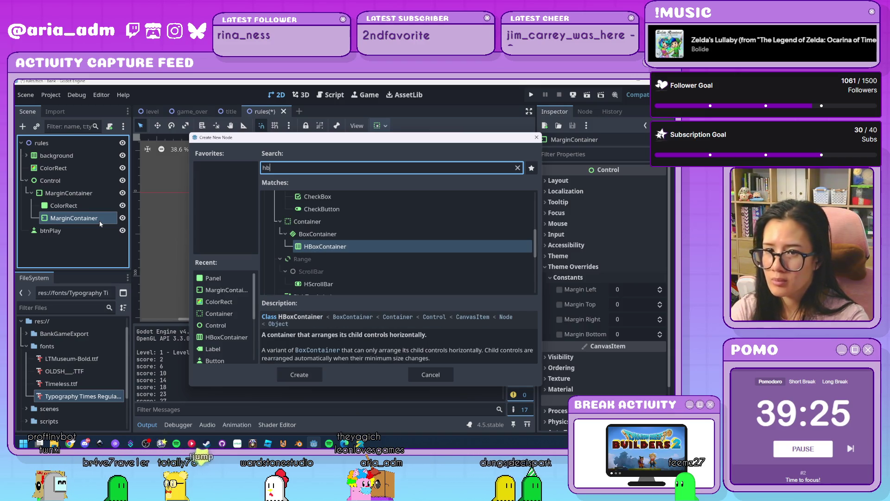
{"action": "key", "text": "Return"}
Add two VBoxContainer columns, VBoxContainer and VBoxContainer2, inside the HBoxContainer
{"action": "key", "text": "ctrl+a"}
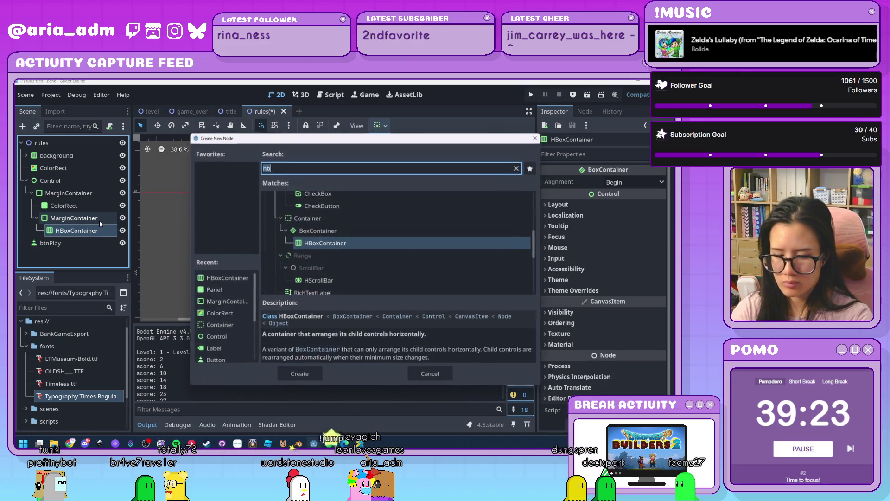
{"action": "type", "text": "vbo"}
{"action": "key", "text": "Return"}
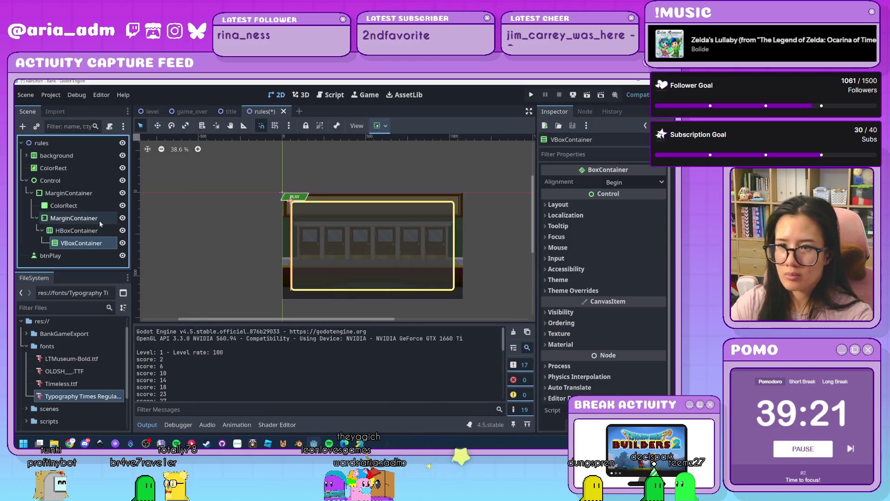
{"action": "left_click", "coordinate": [93, 231]}
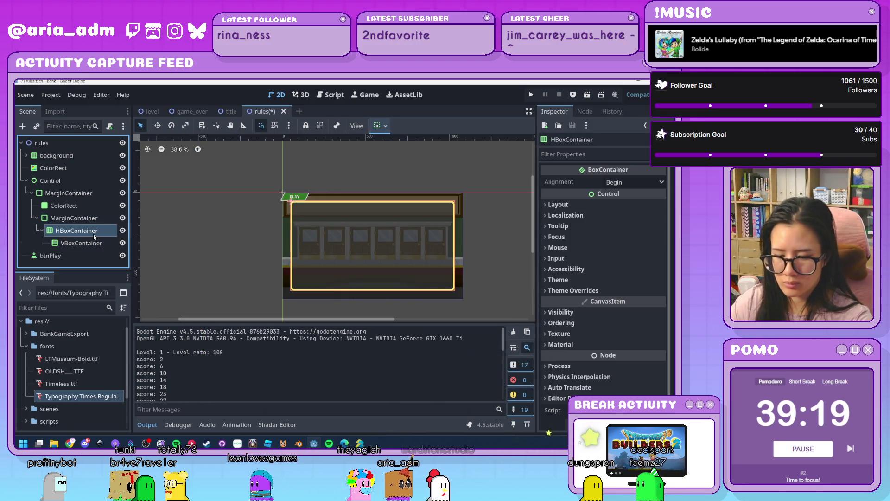
{"action": "key", "text": "ctrl+a"}
{"action": "type", "text": "vb"}
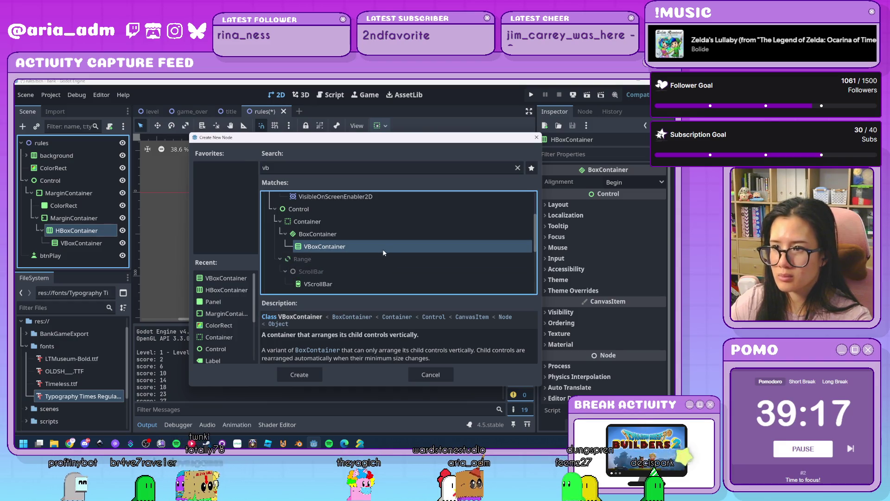
{"action": "double_click", "coordinate": [368, 245]}
{"action": "key", "text": "Up"}
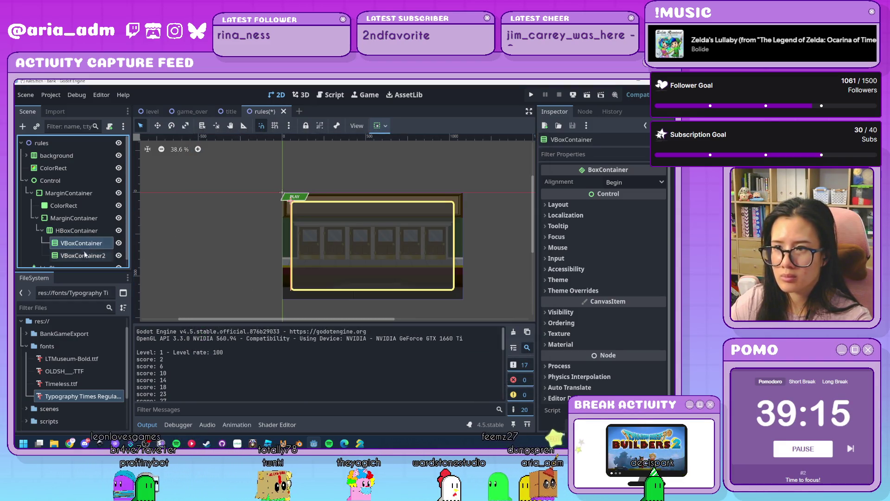
{"action": "left_click", "coordinate": [578, 204]}
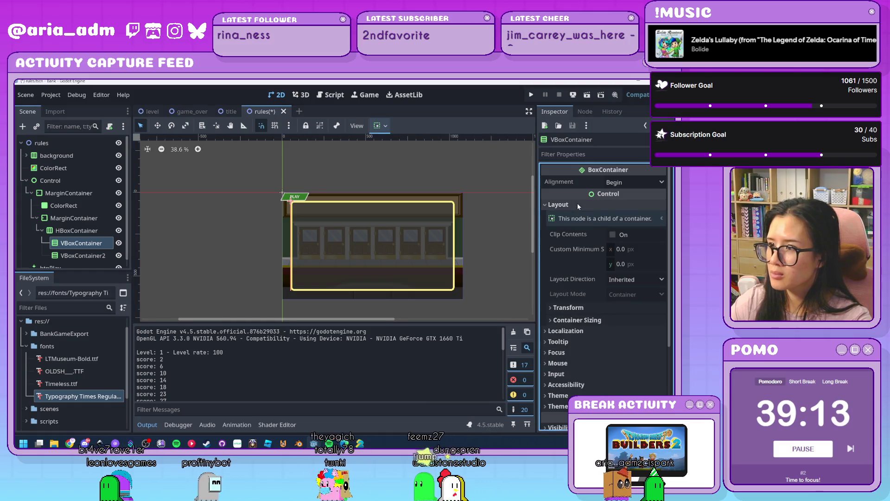
Try a 400 px, then a 500 px custom minimum width on the first VBoxContainer
{"action": "left_click", "coordinate": [583, 309]}
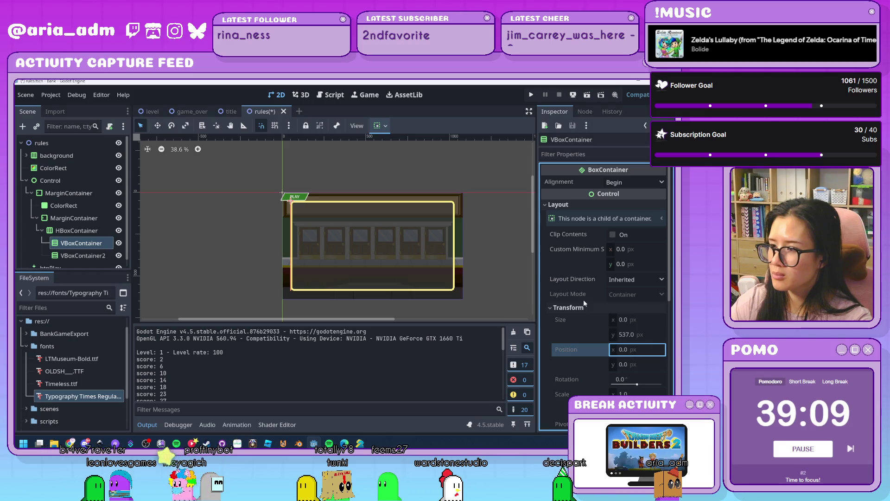
{"action": "left_click", "coordinate": [568, 307]}
{"action": "left_click", "coordinate": [583, 320]}
{"action": "left_click", "coordinate": [588, 321]}
{"action": "left_click", "coordinate": [620, 251]}
{"action": "type", "text": "300"}
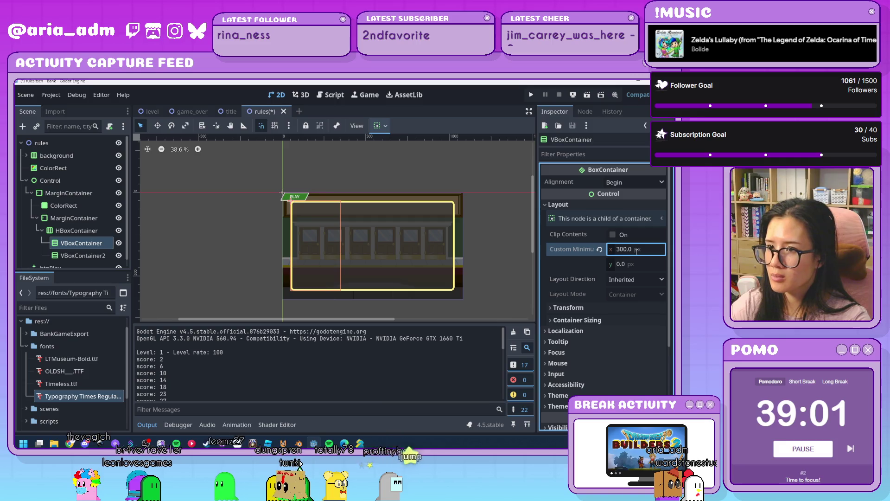
{"action": "type", "text": "400"}
{"action": "key", "text": "Return"}
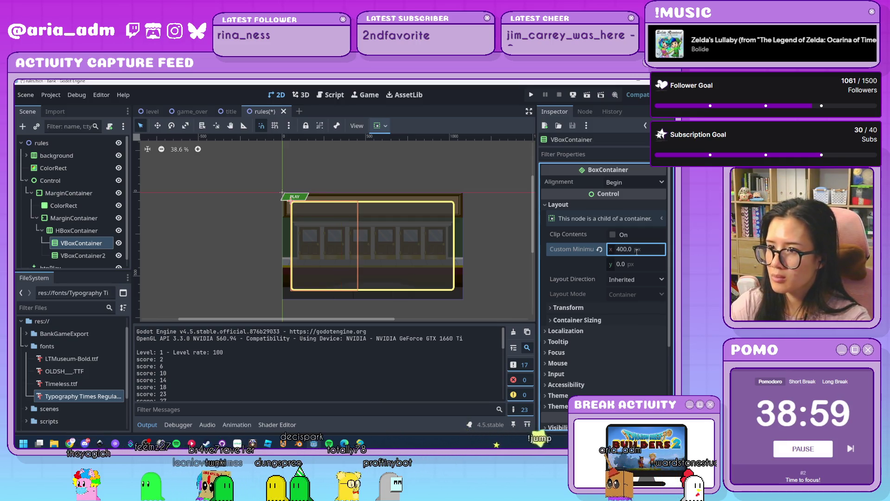
{"action": "left_click", "coordinate": [637, 251]}
{"action": "type", "text": "500"}
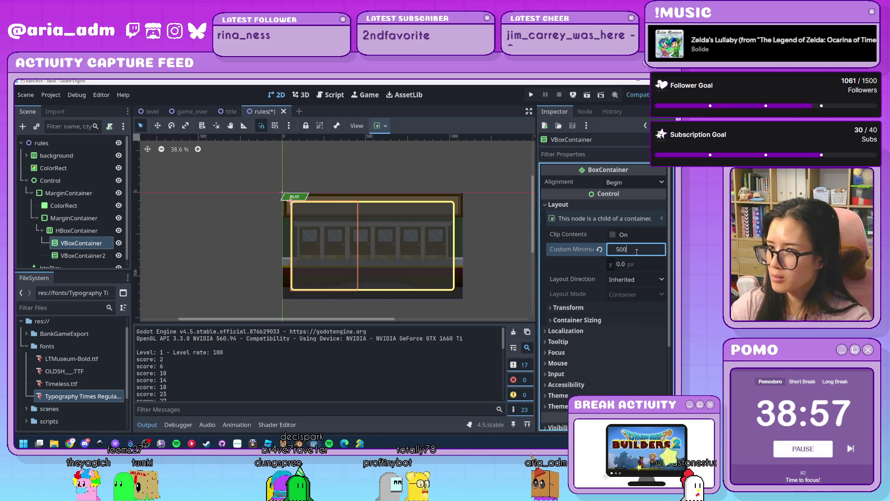
{"action": "key", "text": "Return"}
Check VBoxContainer2's layout, then set the first column's minimum width to 450 px
{"action": "left_click", "coordinate": [68, 259]}
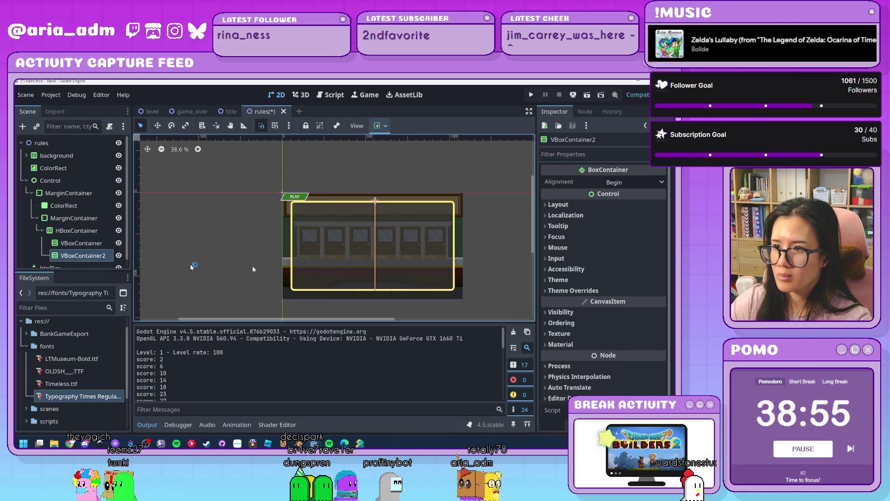
{"action": "left_click", "coordinate": [579, 205]}
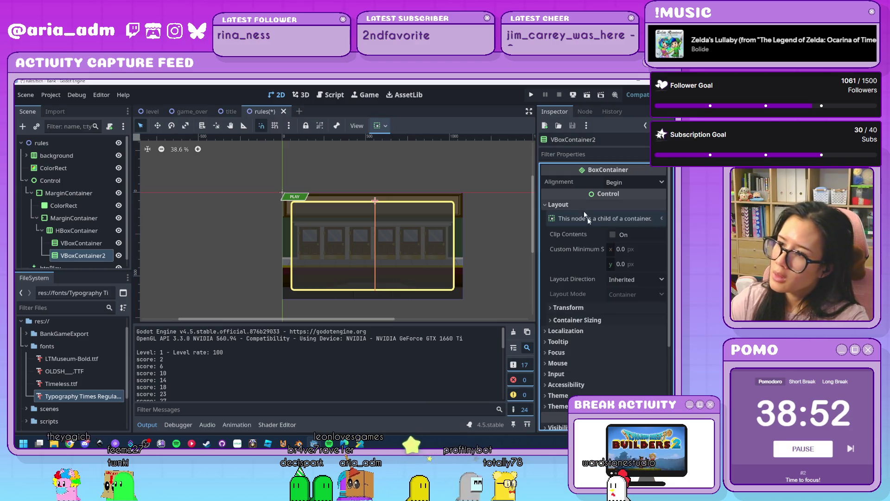
{"action": "left_click", "coordinate": [579, 308]}
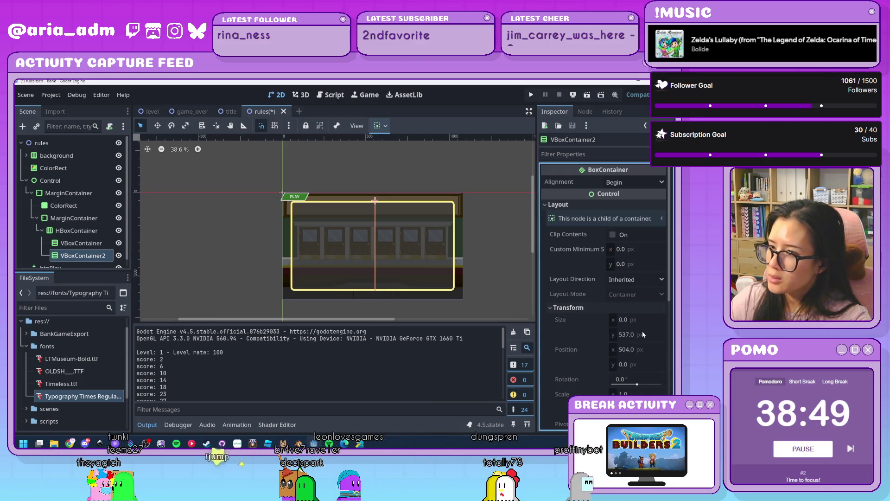
{"action": "scroll", "coordinate": [639, 321], "scroll_direction": "down", "scroll_amount": 1}
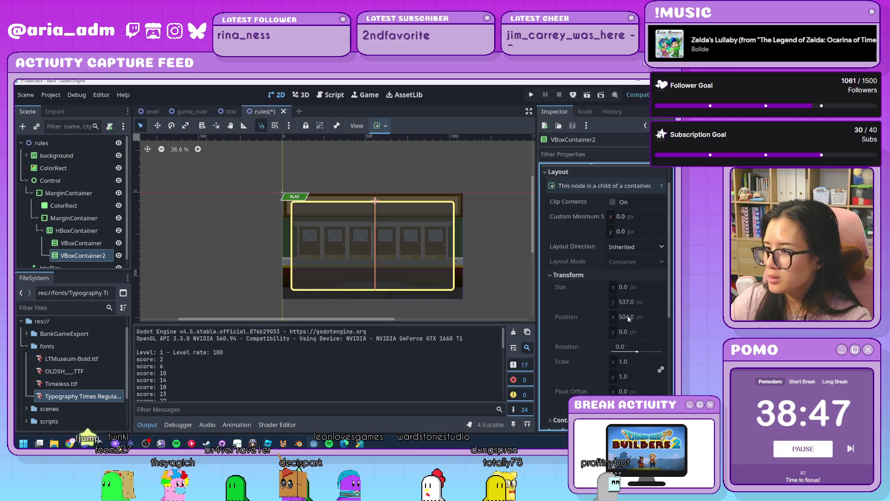
{"action": "scroll", "coordinate": [628, 316], "scroll_direction": "down", "scroll_amount": 3}
{"action": "scroll", "coordinate": [589, 318], "scroll_direction": "up", "scroll_amount": 4}
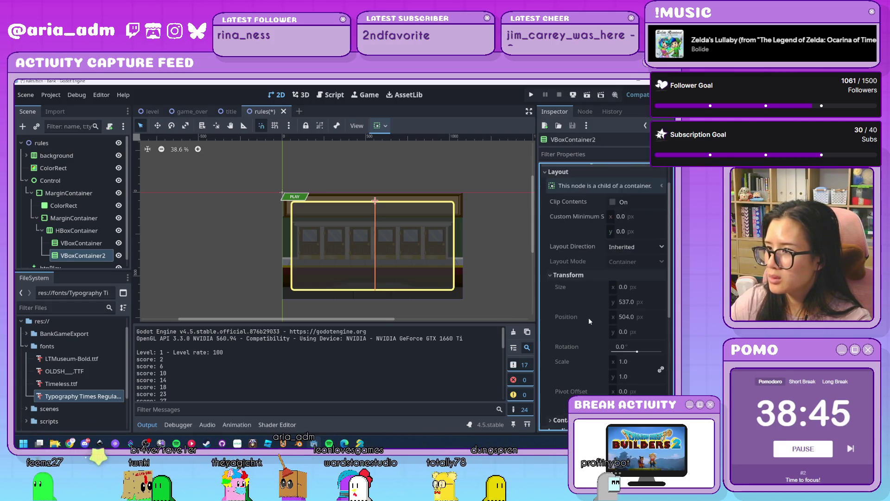
{"action": "left_click", "coordinate": [636, 252]}
{"action": "type", "text": "450"}
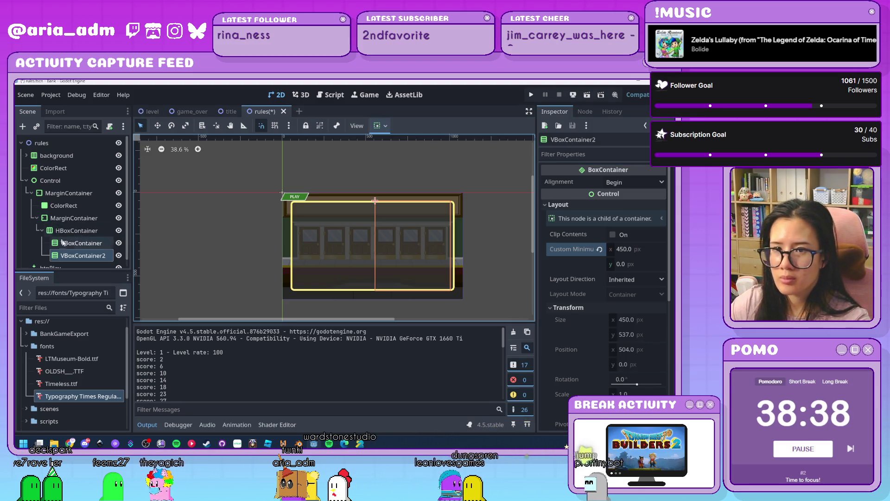
{"action": "left_click", "coordinate": [355, 267]}
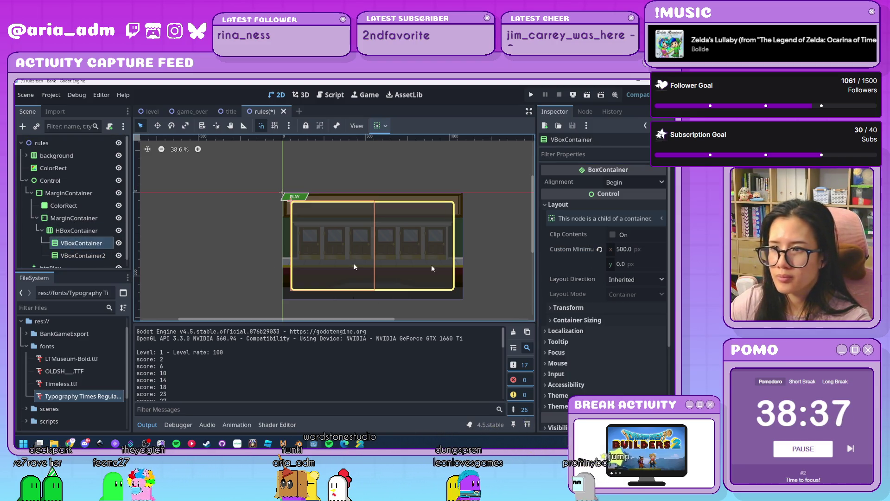
{"action": "left_click", "coordinate": [636, 250]}
{"action": "type", "text": "450"}
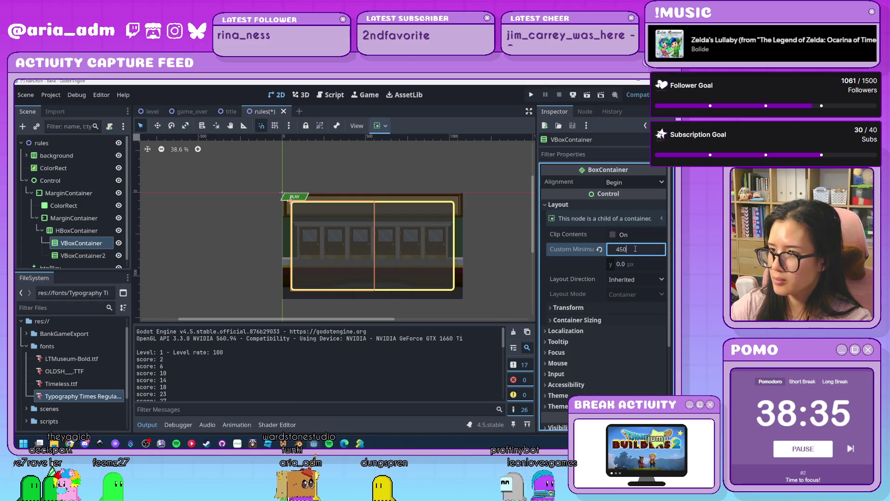
{"action": "key", "text": "Return"}
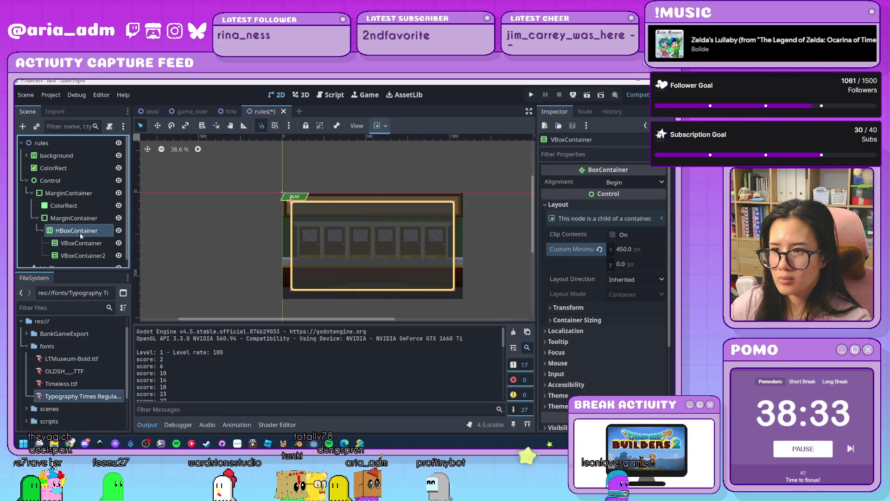
{"action": "left_click", "coordinate": [79, 232]}
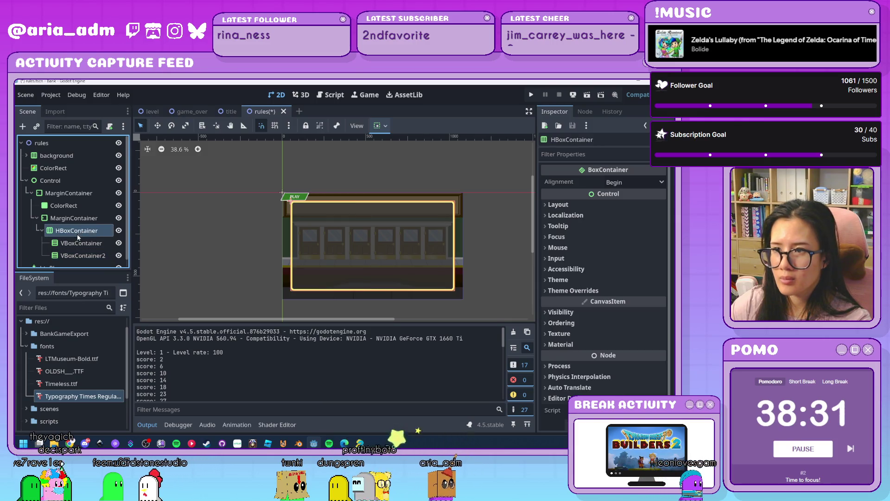
Move btnPlay into VBoxContainer2 and review its container alignment and sizing options
{"action": "scroll", "coordinate": [77, 237], "scroll_direction": "down", "scroll_amount": 1}
{"action": "left_click", "coordinate": [77, 236]}
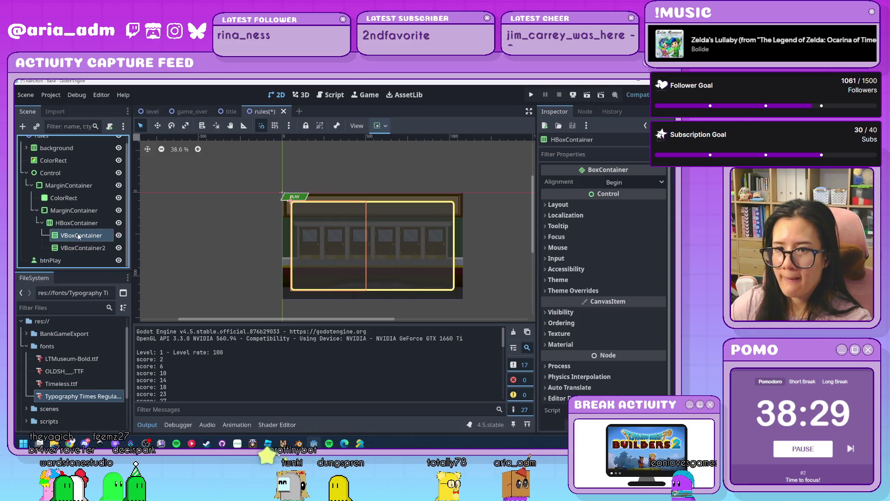
{"action": "left_click", "coordinate": [78, 248]}
{"action": "left_click_drag", "start_coordinate": [56, 261], "coordinate": [81, 250]}
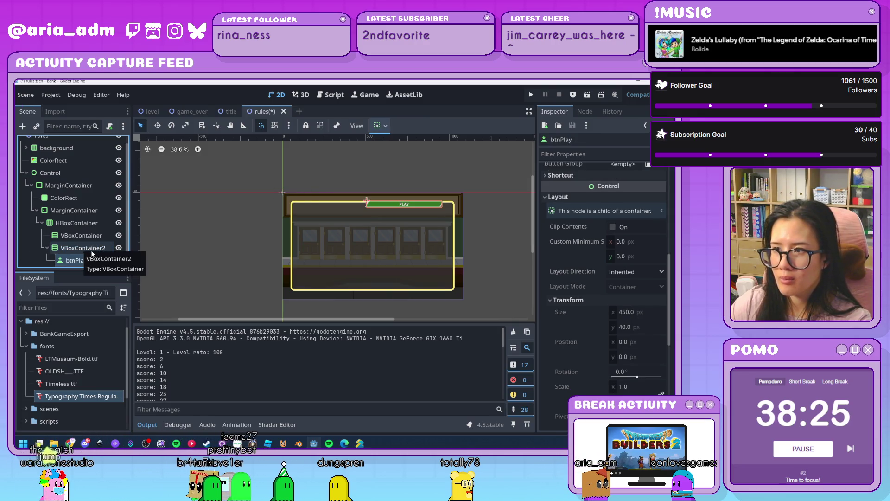
{"action": "scroll", "coordinate": [585, 287], "scroll_direction": "up", "scroll_amount": 2}
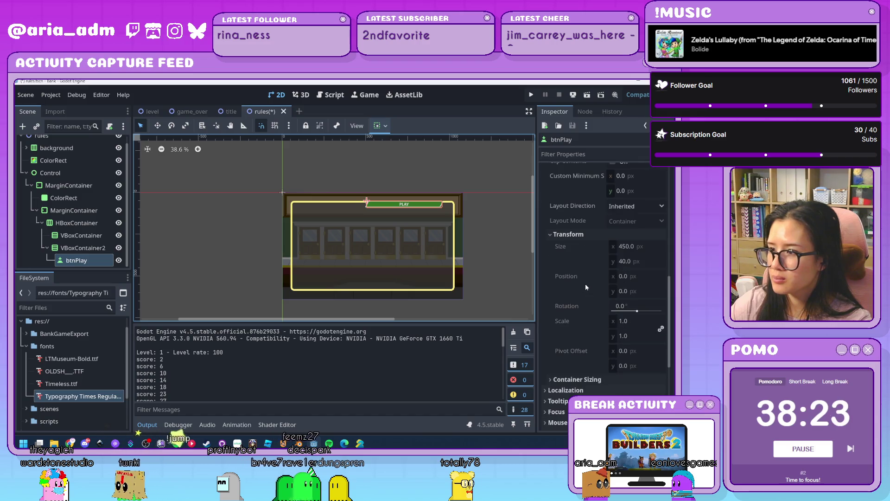
{"action": "left_click", "coordinate": [388, 125]}
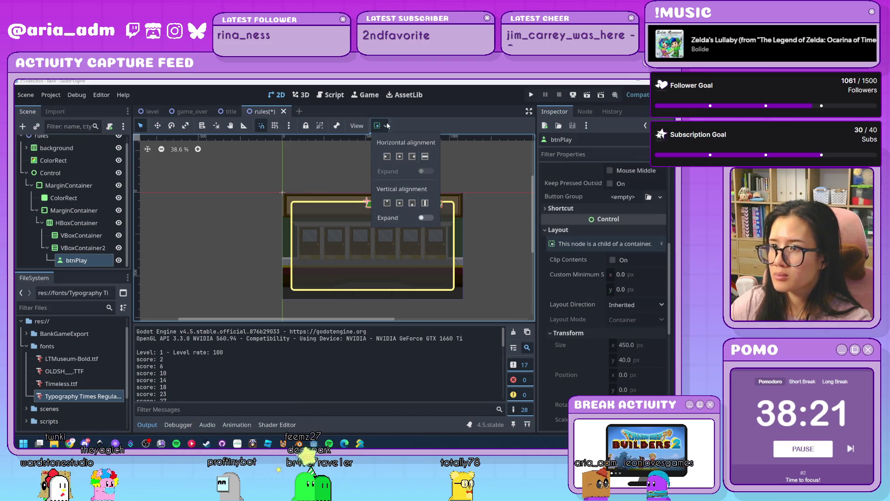
{"action": "left_click", "coordinate": [387, 126]}
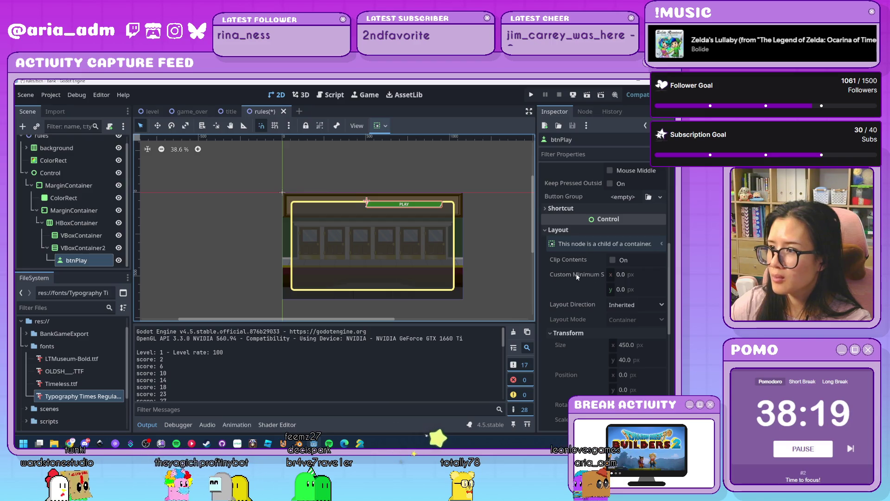
{"action": "scroll", "coordinate": [577, 276], "scroll_direction": "up", "scroll_amount": 5}
{"action": "scroll", "coordinate": [577, 276], "scroll_direction": "down", "scroll_amount": 7}
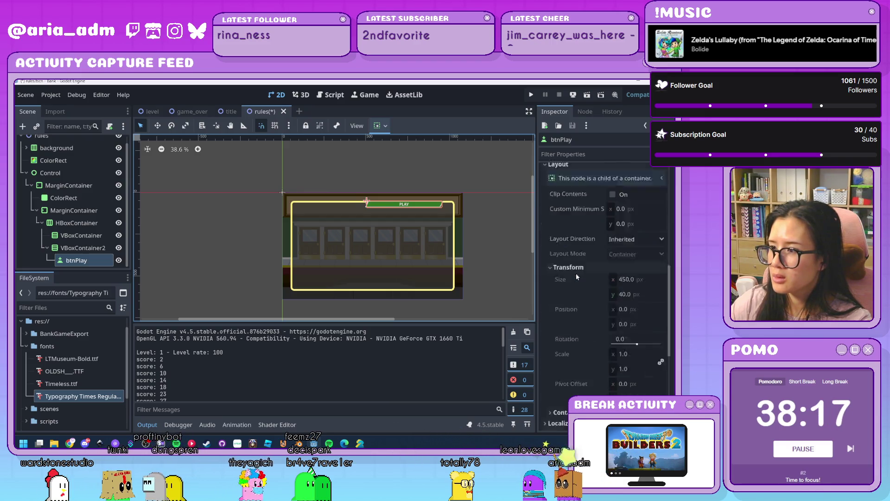
{"action": "scroll", "coordinate": [577, 277], "scroll_direction": "down", "scroll_amount": 3}
{"action": "left_click", "coordinate": [582, 281]}
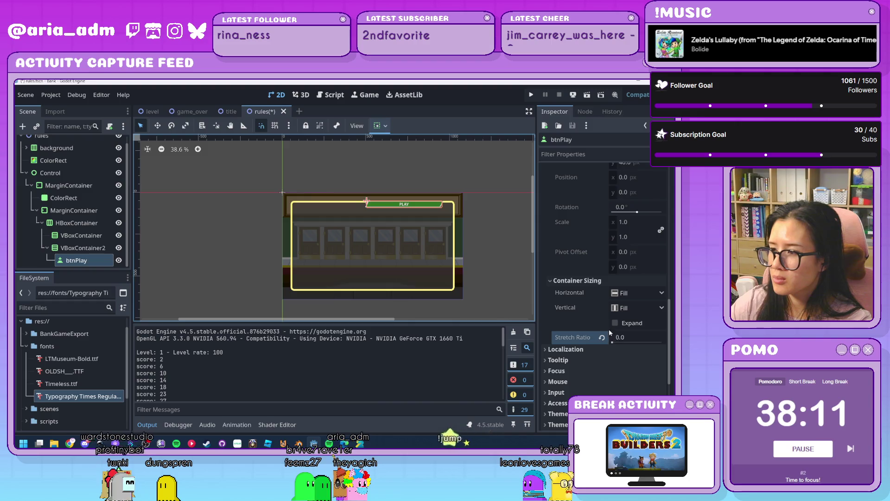
Keep btnPlay's stretch ratio at 1.0 and layout direction as Inherited
{"action": "left_click", "coordinate": [627, 337]}
{"action": "type", "text": "1"}
{"action": "key", "text": "Return"}
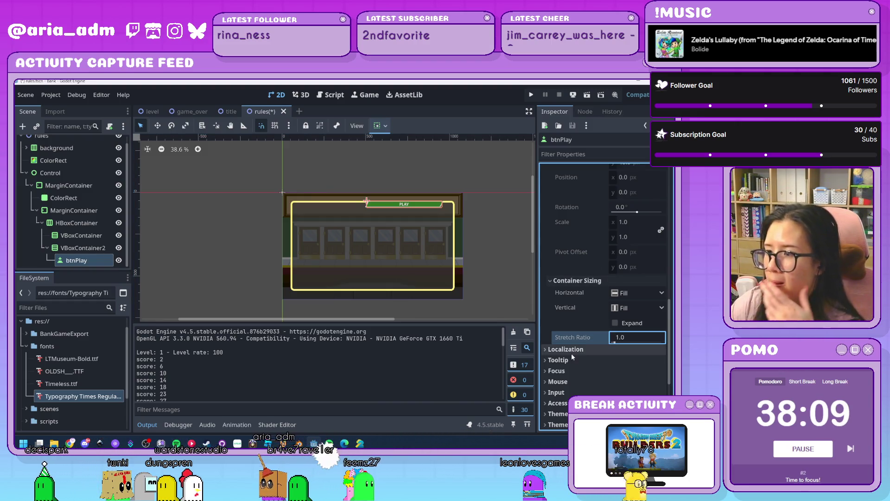
{"action": "left_click", "coordinate": [41, 248]}
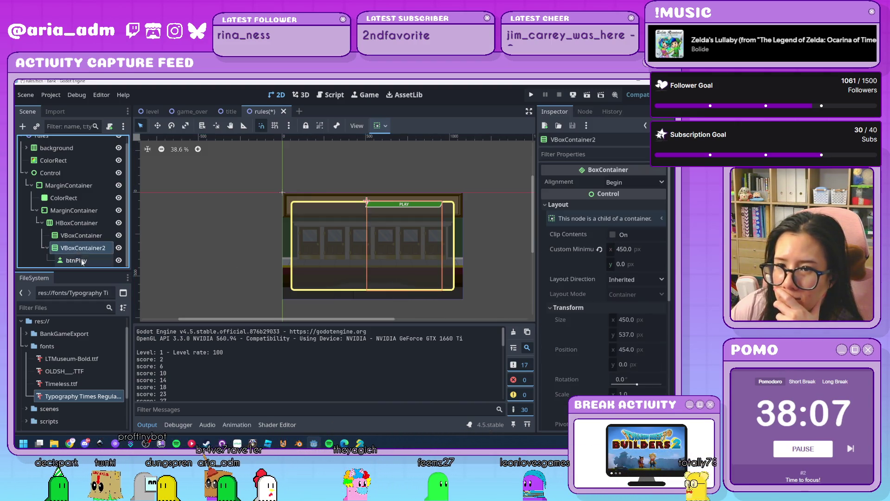
{"action": "left_click", "coordinate": [75, 260]}
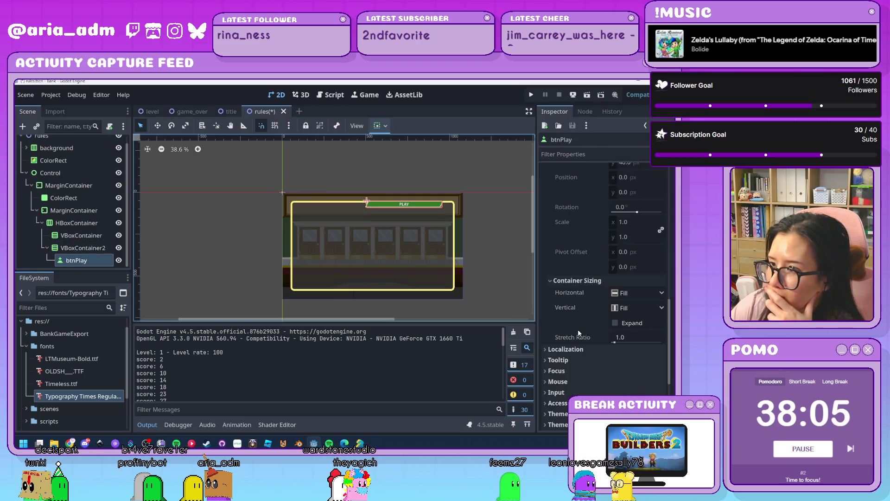
{"action": "scroll", "coordinate": [578, 329], "scroll_direction": "up", "scroll_amount": 5}
{"action": "left_click", "coordinate": [620, 246]}
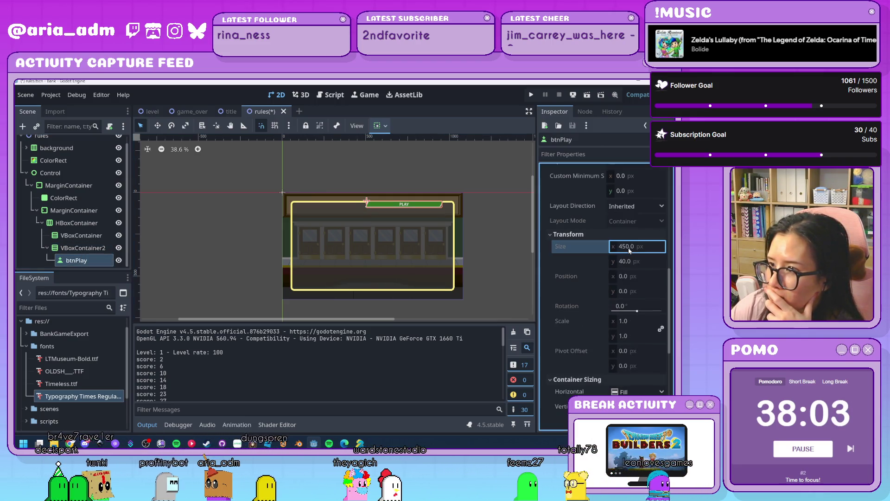
{"action": "left_click", "coordinate": [632, 212]}
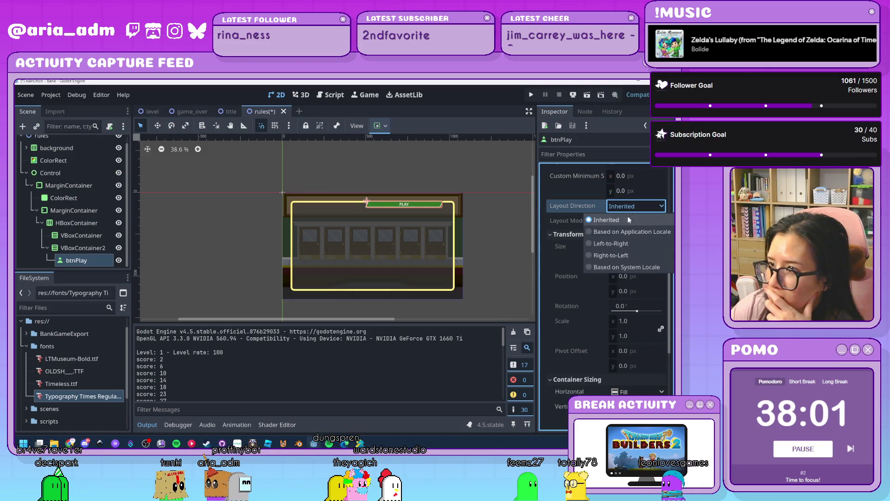
{"action": "left_click", "coordinate": [571, 229]}
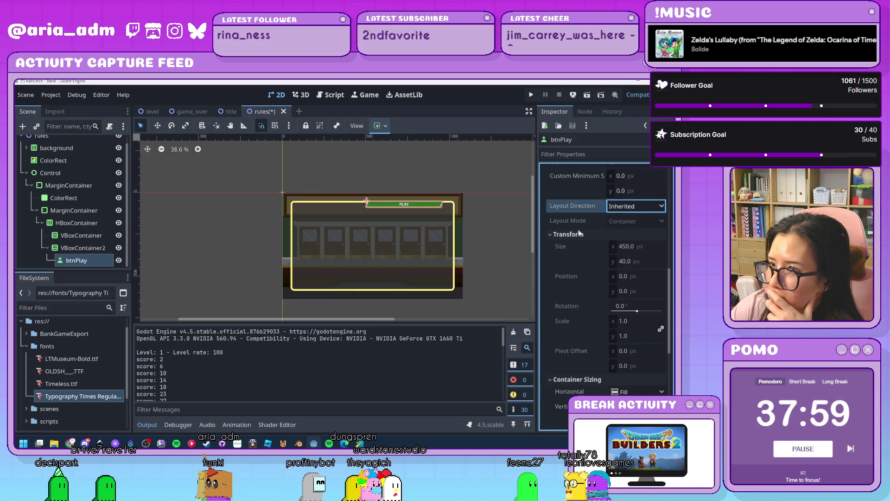
{"action": "scroll", "coordinate": [609, 278], "scroll_direction": "up", "scroll_amount": 5}
{"action": "left_click", "coordinate": [618, 261]}
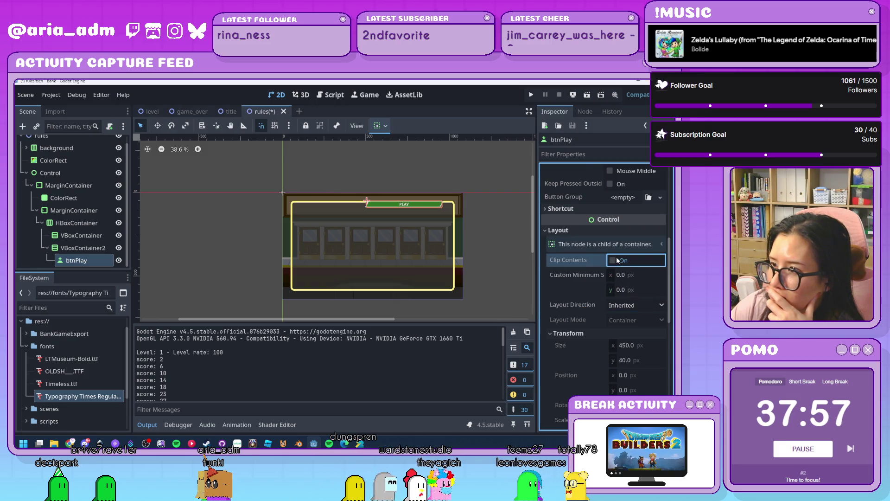
{"action": "scroll", "coordinate": [588, 298], "scroll_direction": "down", "scroll_amount": 10}
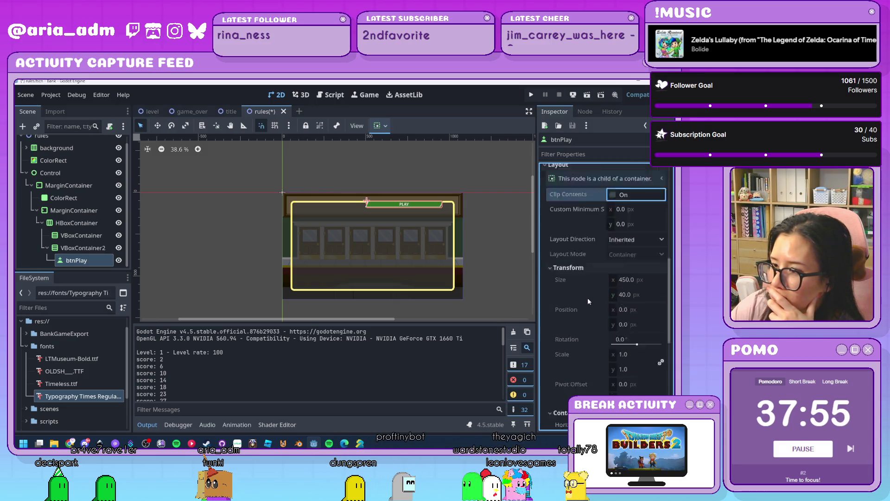
{"action": "scroll", "coordinate": [598, 301], "scroll_direction": "up", "scroll_amount": 1}
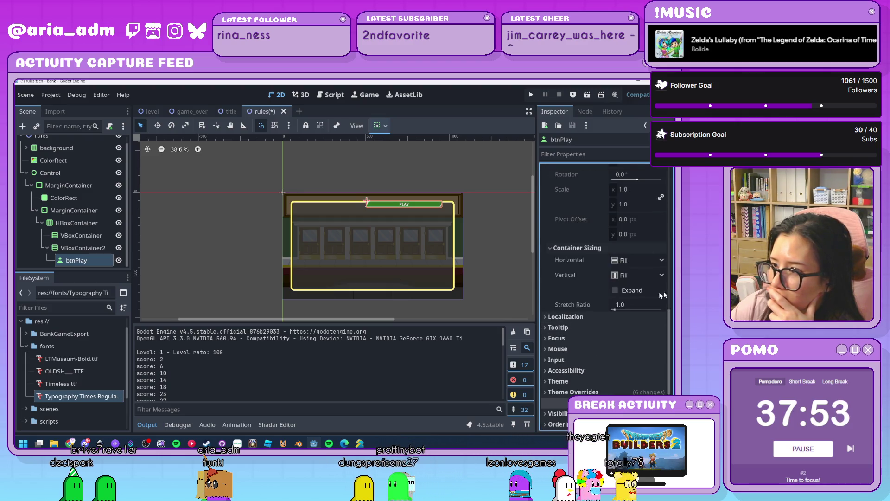
Set btnPlay's horizontal sizing to Shrink Center and try vertical Shrink Center and custom flags
{"action": "left_click", "coordinate": [661, 275]}
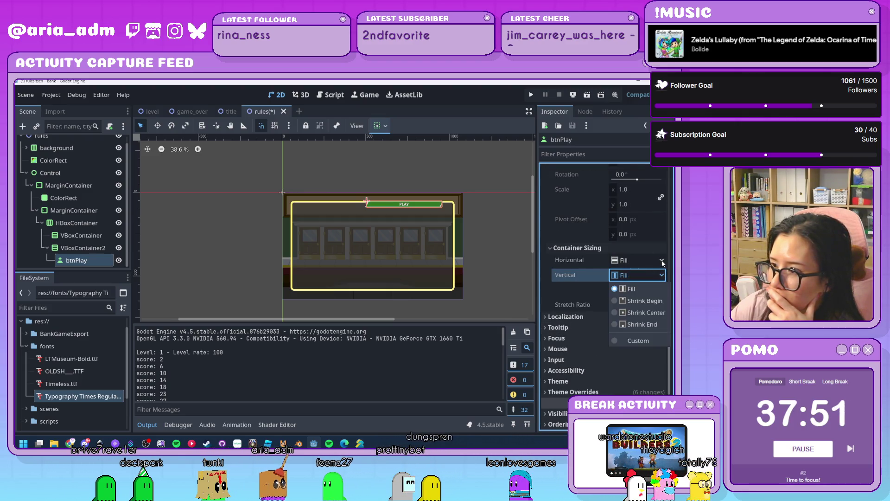
{"action": "left_click", "coordinate": [649, 260]}
{"action": "left_click", "coordinate": [649, 261]}
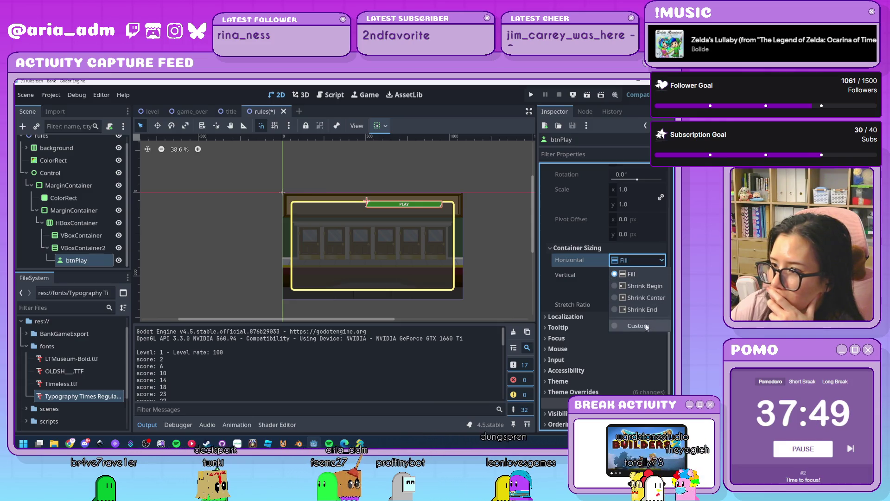
{"action": "left_click", "coordinate": [638, 298]}
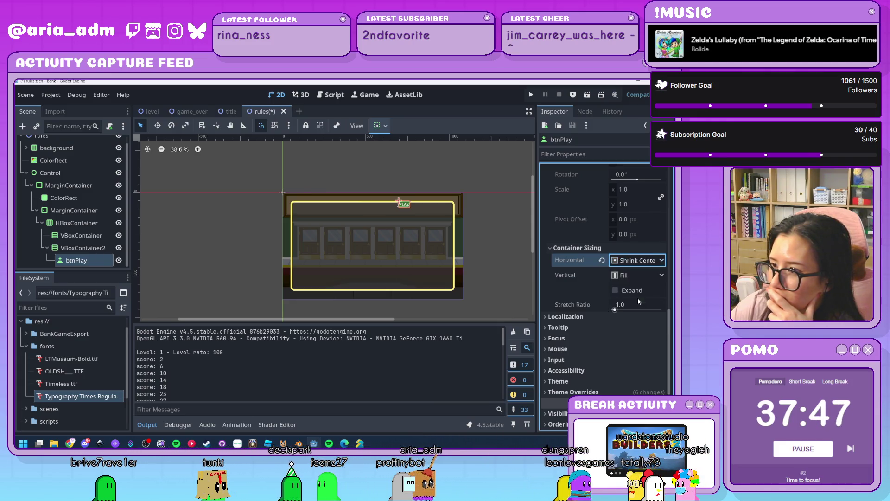
{"action": "left_click", "coordinate": [654, 260]}
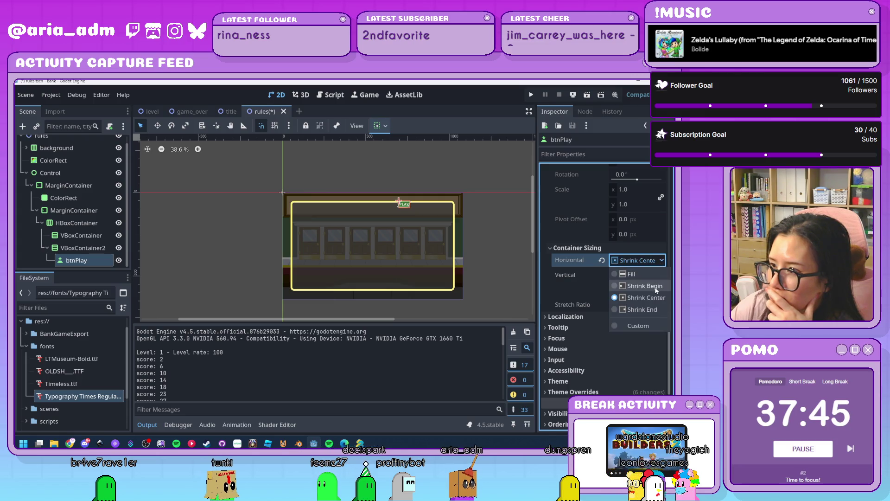
{"action": "left_click", "coordinate": [657, 301]}
{"action": "left_click", "coordinate": [655, 275]}
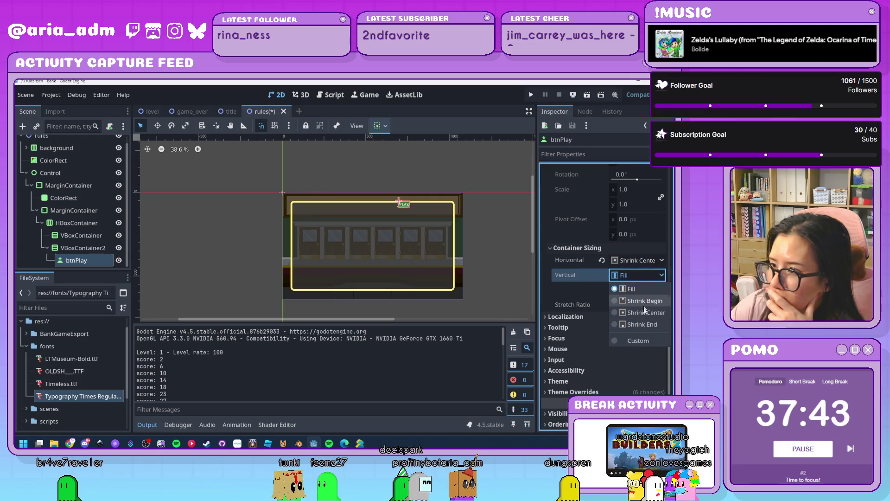
{"action": "left_click", "coordinate": [645, 312]}
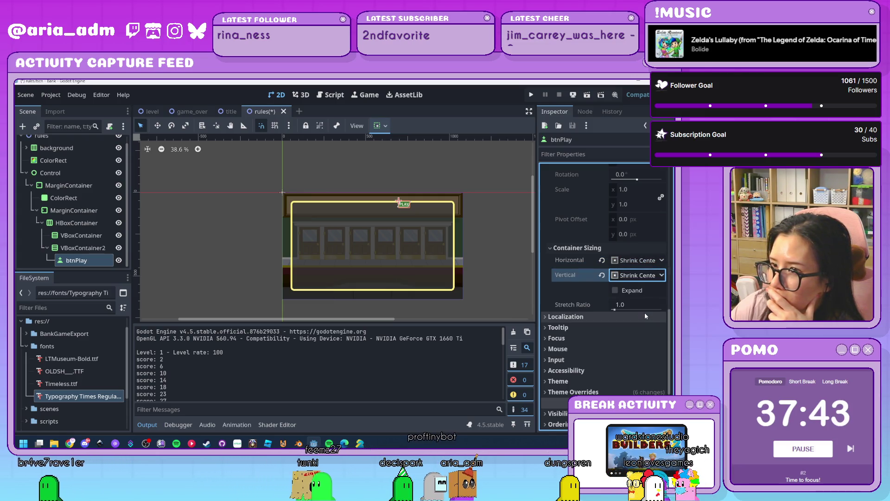
{"action": "left_click", "coordinate": [638, 278]}
{"action": "left_click", "coordinate": [639, 340]}
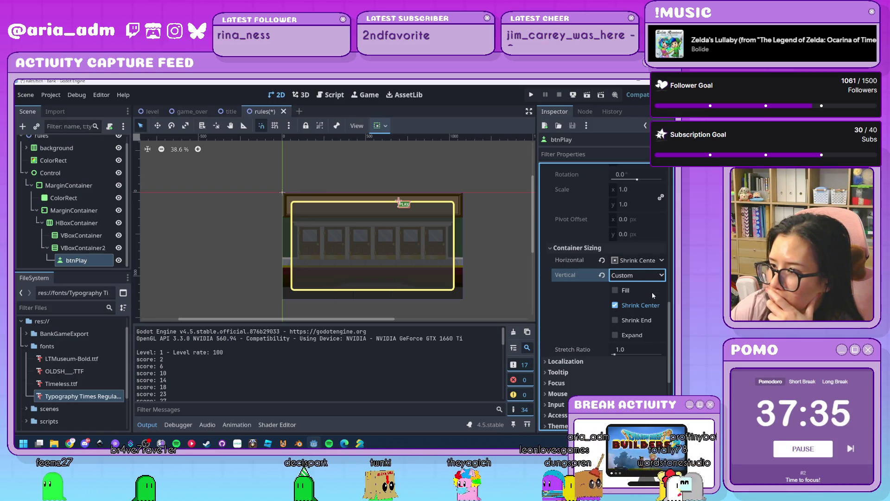
Reset vertical sizing, then settle both vertical and horizontal sizing on Shrink Center
{"action": "left_click", "coordinate": [603, 276]}
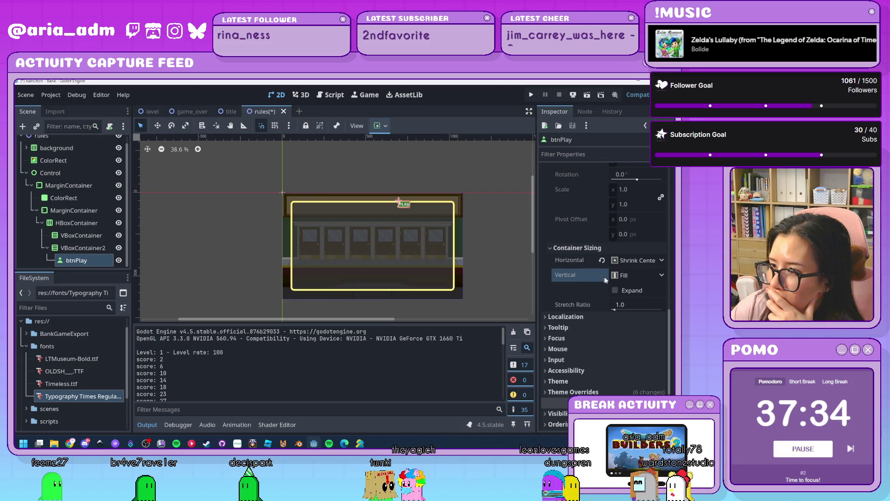
{"action": "left_click", "coordinate": [645, 276]}
{"action": "left_click", "coordinate": [648, 315]}
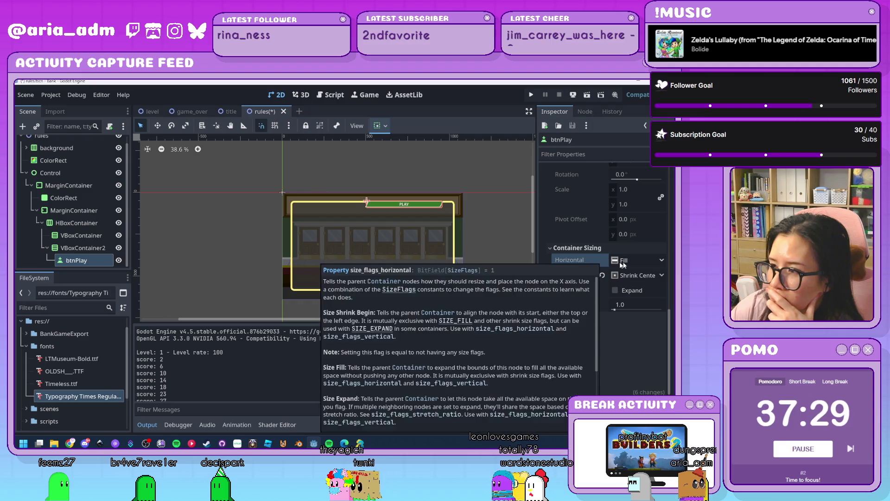
{"action": "left_click", "coordinate": [629, 261]}
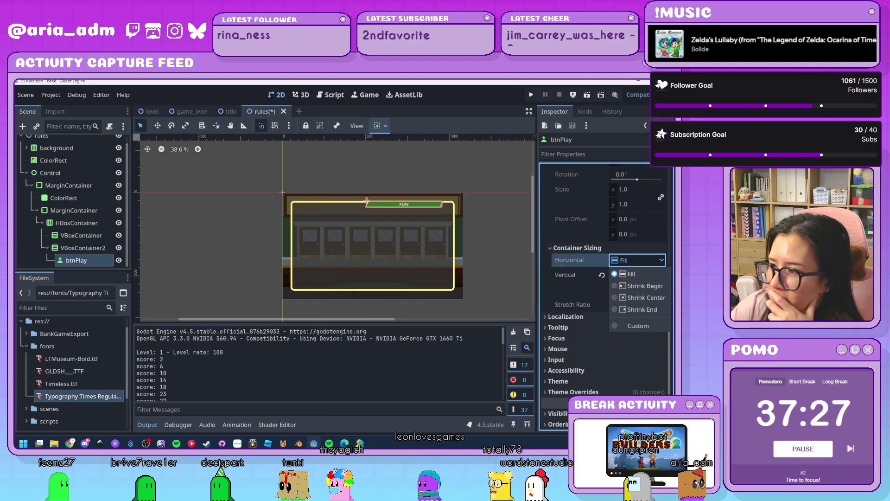
{"action": "left_click", "coordinate": [658, 298]}
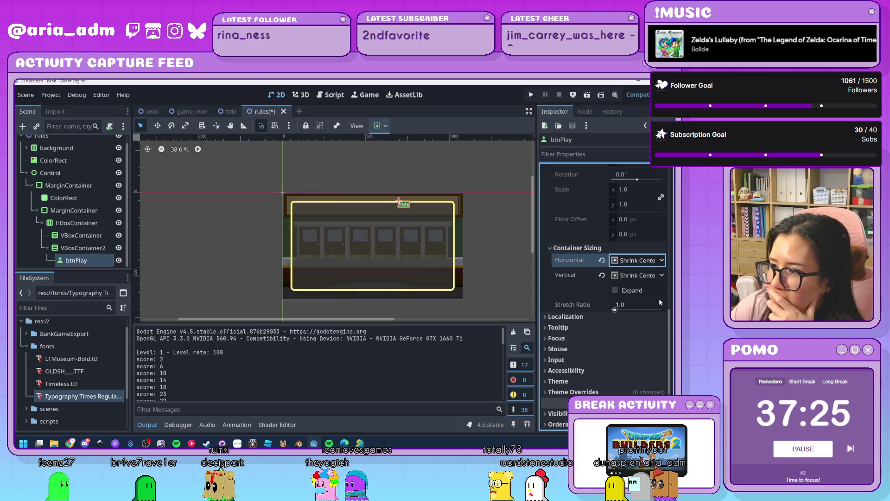
{"action": "left_click", "coordinate": [489, 257]}
{"action": "scroll", "coordinate": [437, 249], "scroll_direction": "up", "scroll_amount": 3}
{"action": "scroll", "coordinate": [437, 246], "scroll_direction": "up", "scroll_amount": 4}
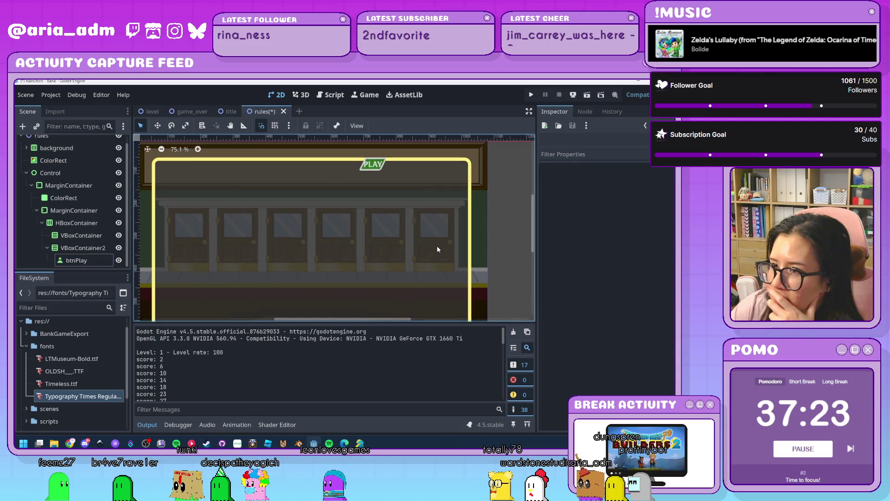
{"action": "left_click", "coordinate": [83, 248]}
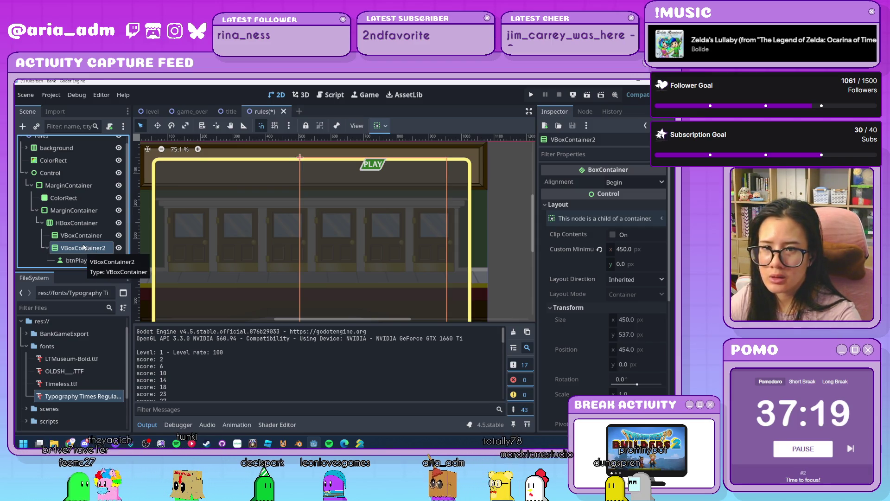
Move btnPlay out of VBoxContainer2 back under the root Control node
{"action": "left_click", "coordinate": [91, 237]}
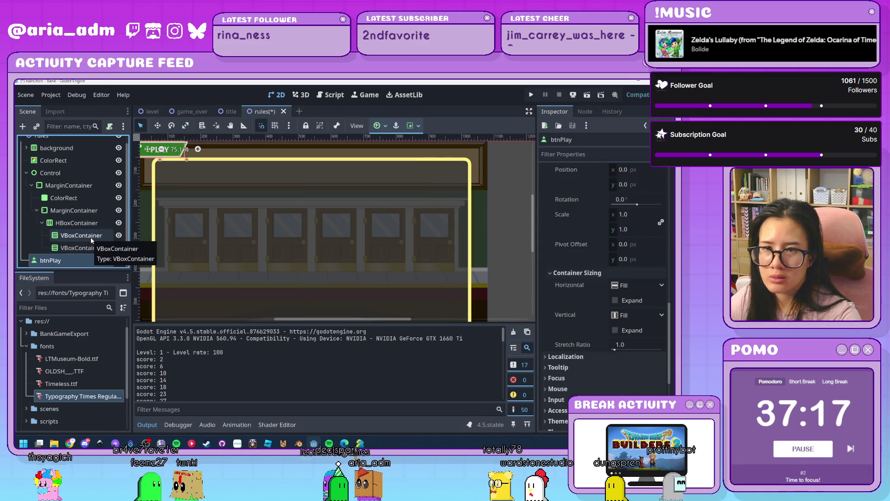
{"action": "left_click_drag", "start_coordinate": [77, 260], "coordinate": [42, 136]}
{"action": "scroll", "coordinate": [354, 232], "scroll_direction": "down", "scroll_amount": 3}
{"action": "scroll", "coordinate": [355, 235], "scroll_direction": "down", "scroll_amount": 1}
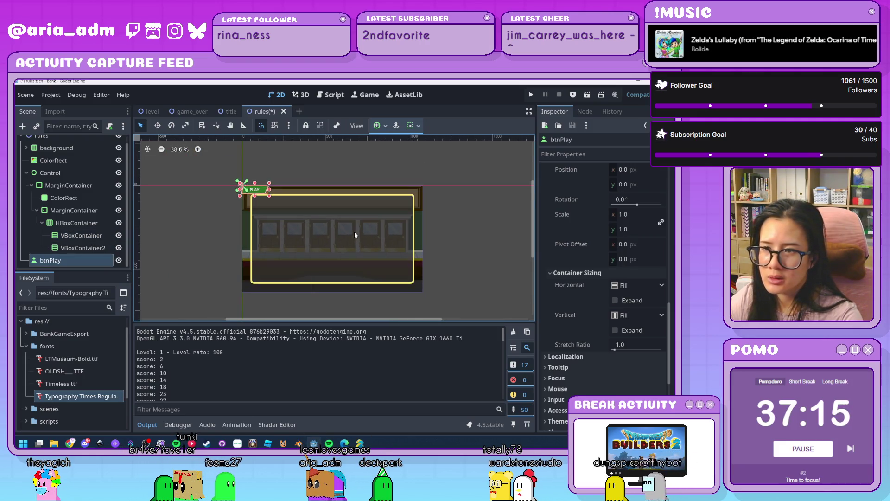
{"action": "left_click", "coordinate": [97, 236]}
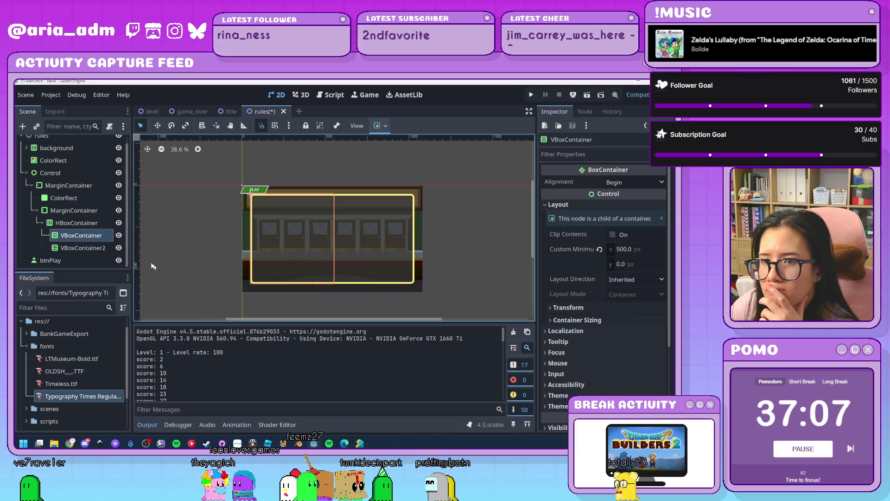
{"action": "left_click", "coordinate": [84, 238]}
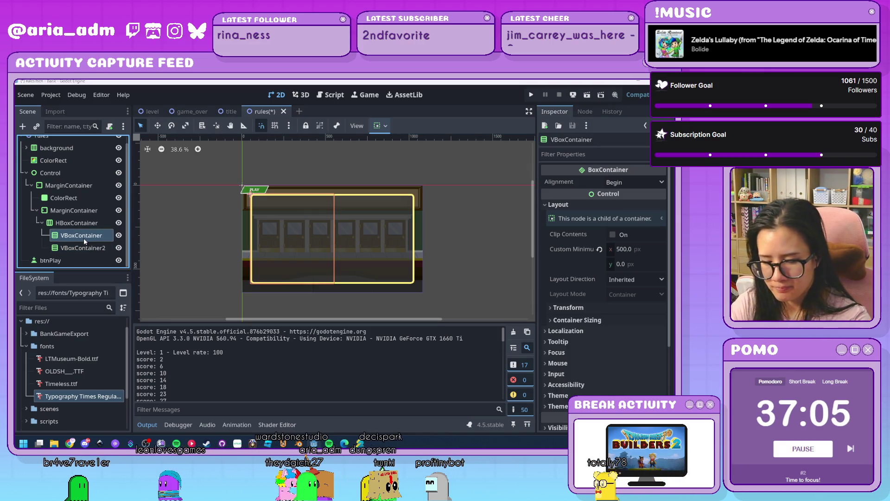
Add a Label and an AnimatedSprite2D under VBoxContainer
{"action": "key", "text": "ctrl+a"}
{"action": "type", "text": "labe"}
{"action": "key", "text": "Return"}
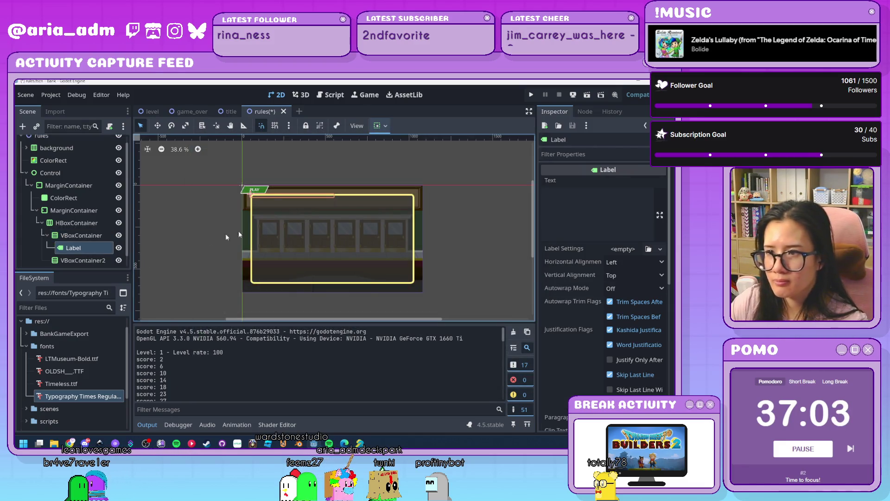
{"action": "left_click", "coordinate": [91, 239]}
{"action": "key", "text": "ctrl+a"}
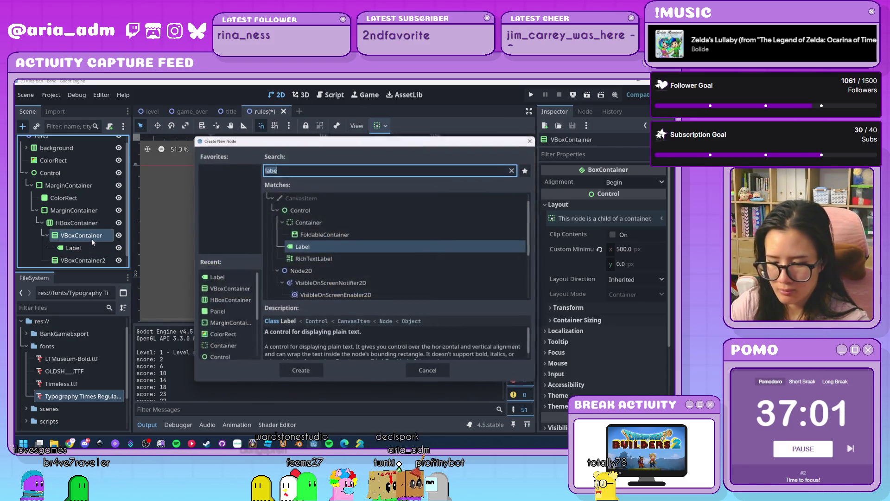
{"action": "type", "text": "sprite"}
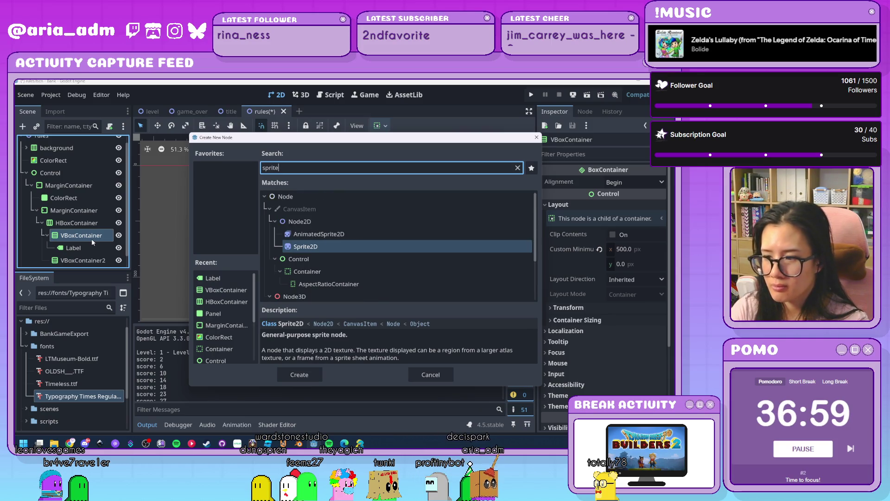
{"action": "key", "text": "Up"}
{"action": "key", "text": "Return"}
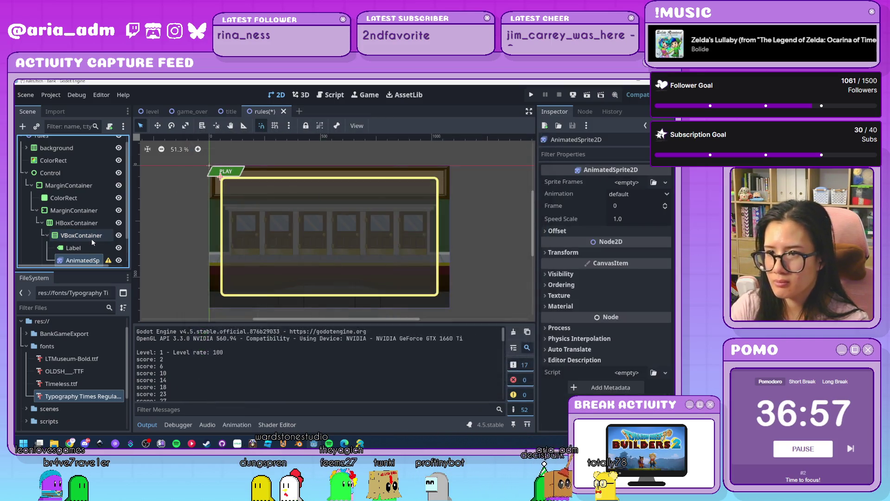
Add a second Label (Label2) and a second AnimatedSprite2D under VBoxContainer
{"action": "left_click", "coordinate": [99, 236]}
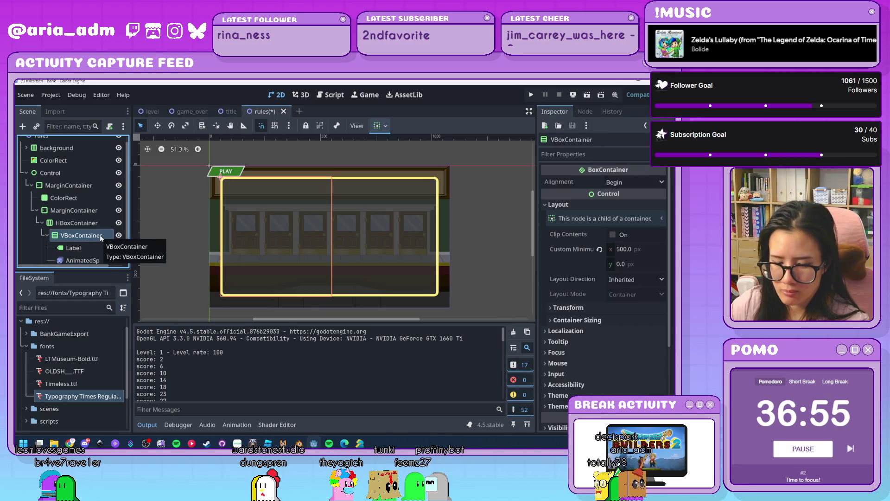
{"action": "key", "text": "ctrl+a"}
{"action": "type", "text": "label"}
{"action": "key", "text": "Return"}
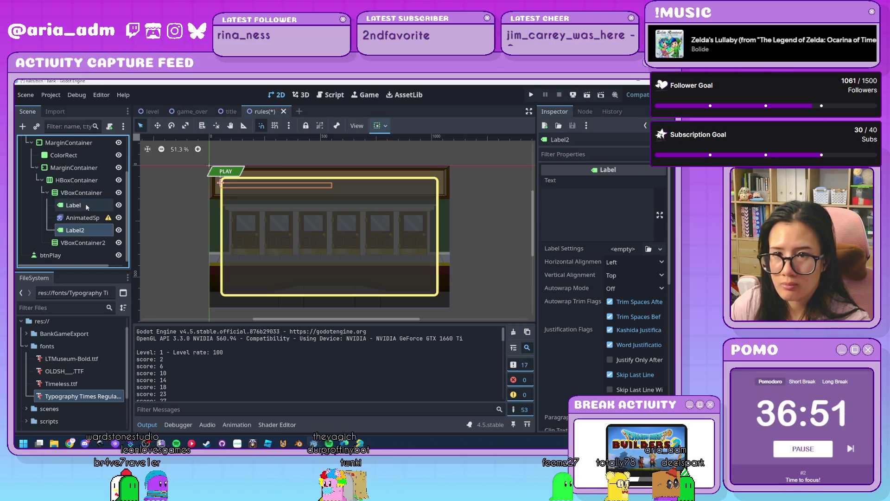
{"action": "left_click", "coordinate": [85, 196]}
{"action": "key", "text": "ctrl+a"}
{"action": "type", "text": "an"}
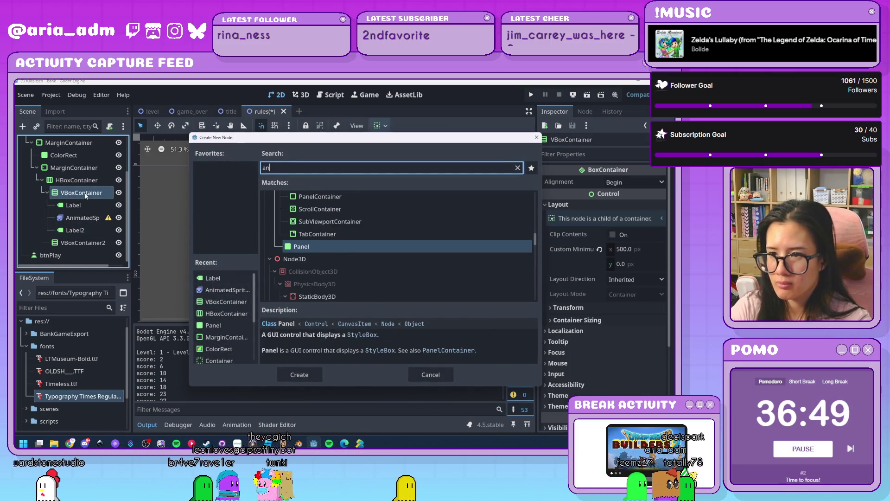
{"action": "double_click", "coordinate": [222, 290]}
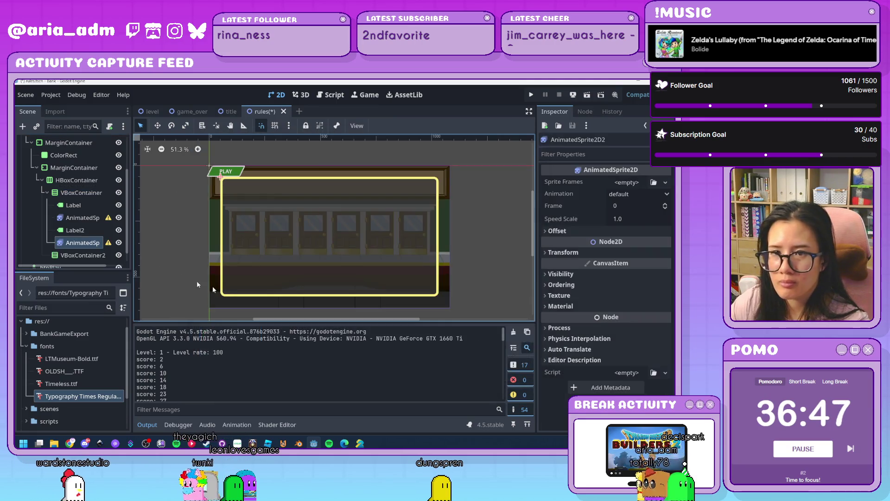
{"action": "left_click", "coordinate": [85, 207]}
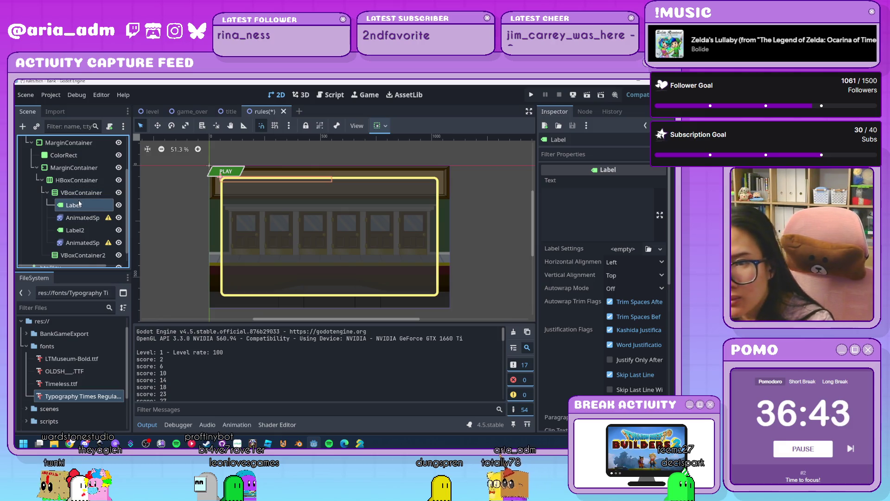
Set the first Label's text to 'You are now working at a bank meant for little Goobers.'
{"action": "left_click", "coordinate": [104, 222]}
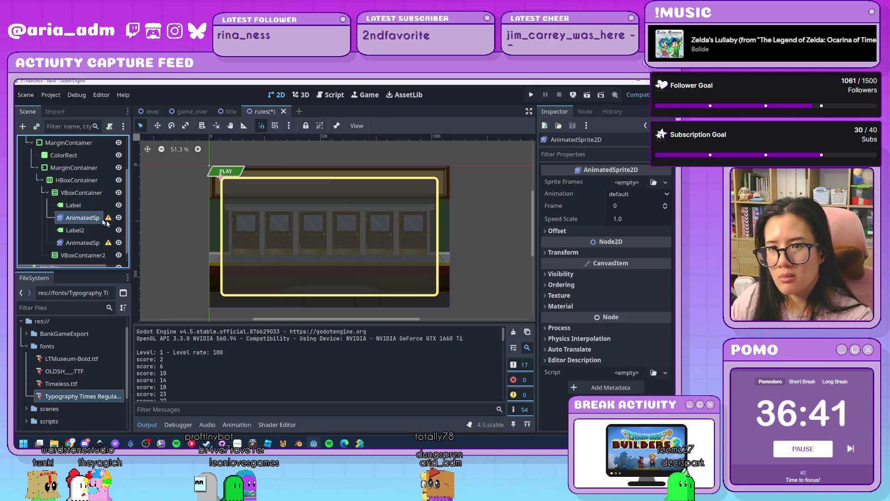
{"action": "left_click", "coordinate": [82, 209]}
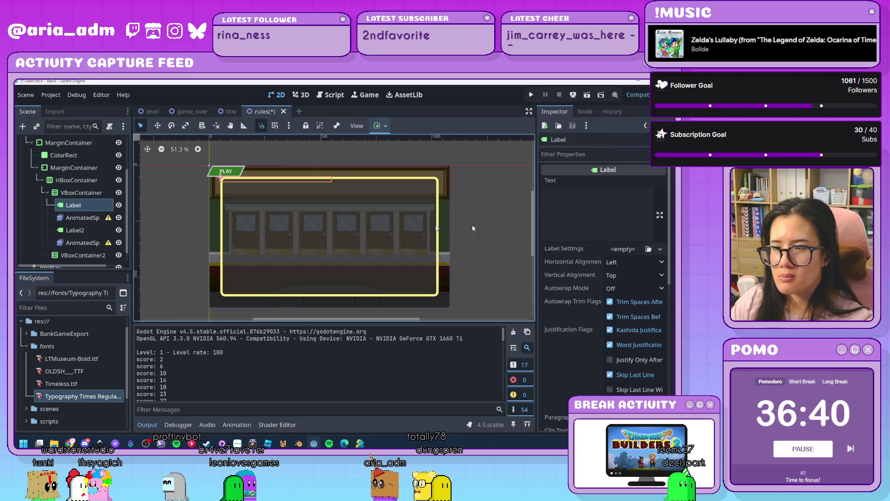
{"action": "left_click", "coordinate": [617, 220]}
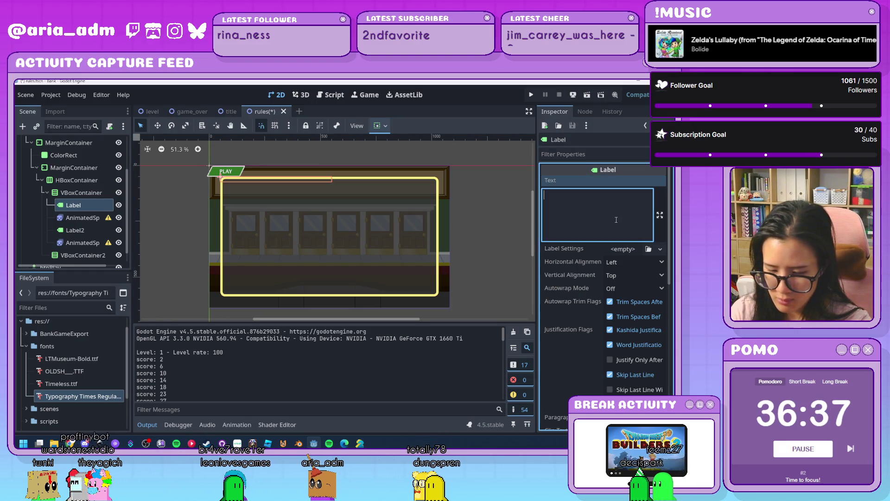
{"action": "type", "text": "You "}
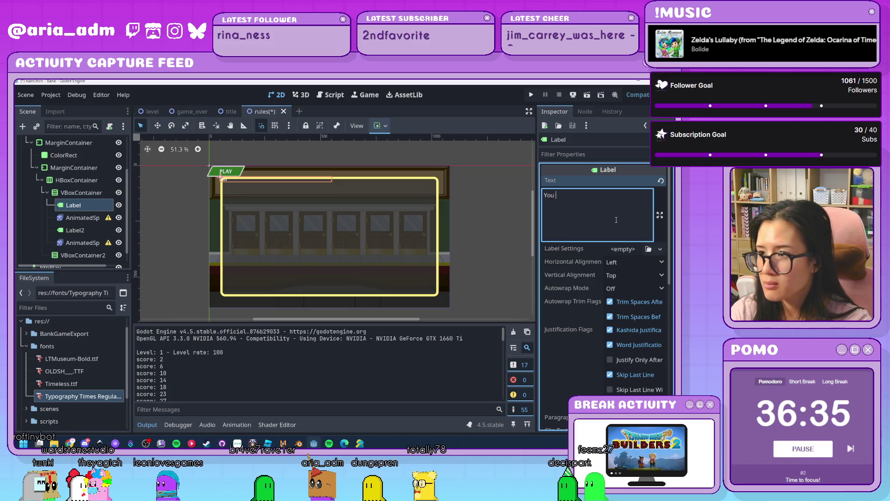
{"action": "type", "text": "are now wor"}
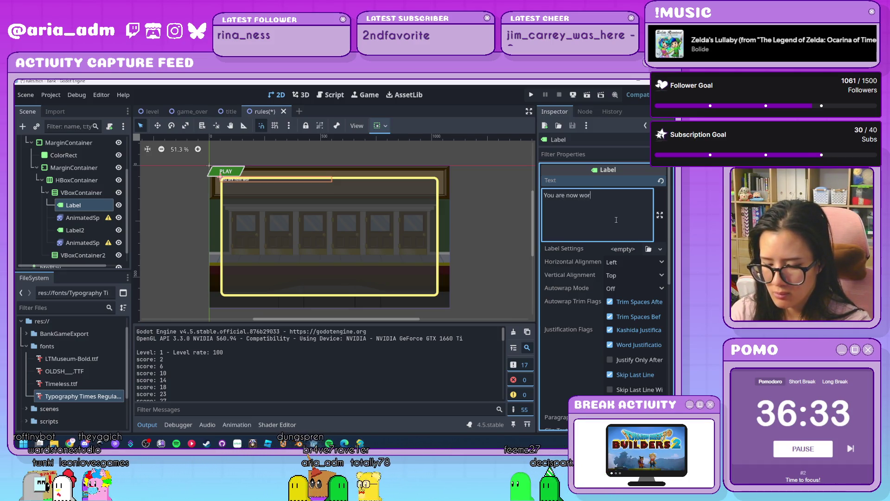
{"action": "type", "text": "king "}
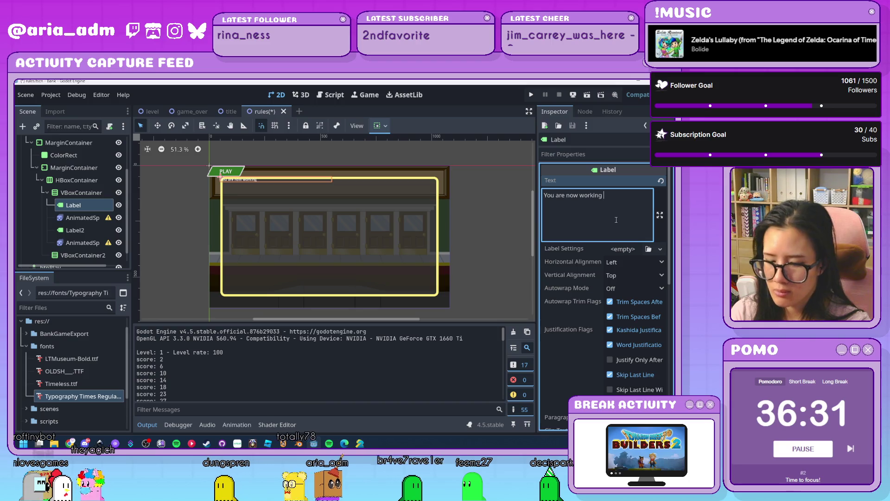
{"action": "type", "text": "at a"}
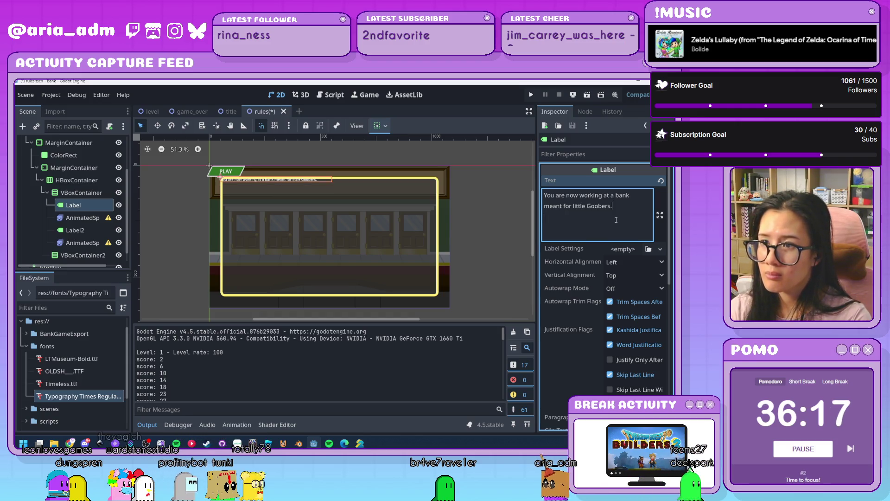
{"action": "key", "text": "BackSpace"}
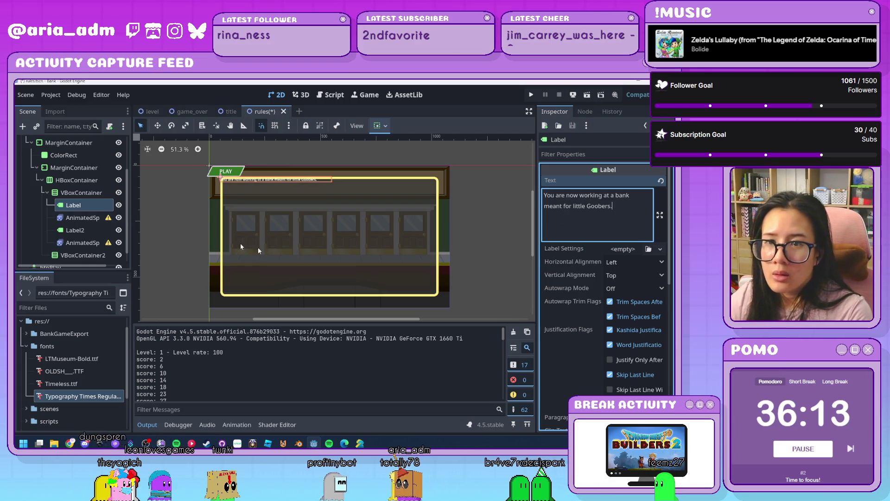
{"action": "left_click", "coordinate": [73, 168]}
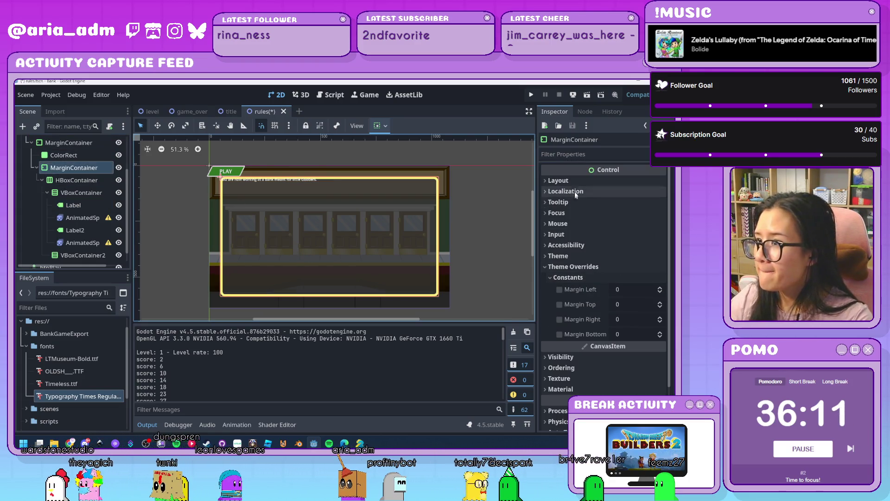
Set the inner MarginContainer's margin constants to 25 on all four sides
{"action": "left_click", "coordinate": [626, 289]}
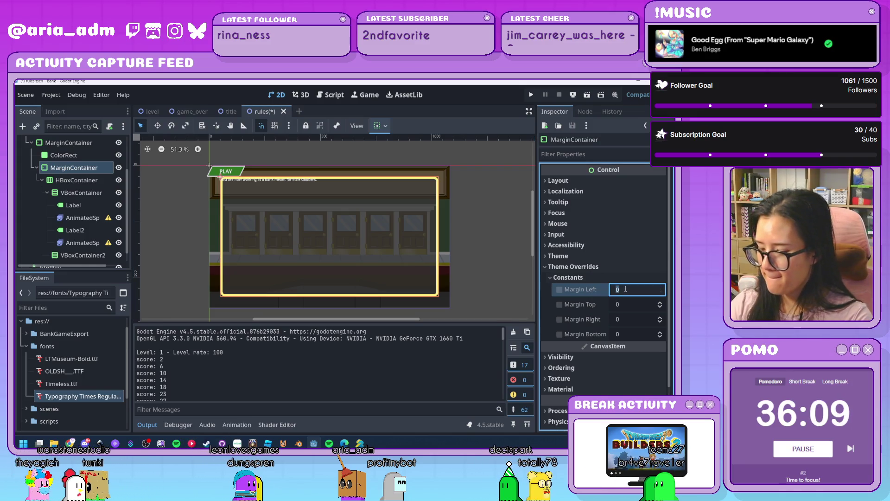
{"action": "type", "text": "25"}
{"action": "key", "text": "Tab"}
{"action": "type", "text": "25"}
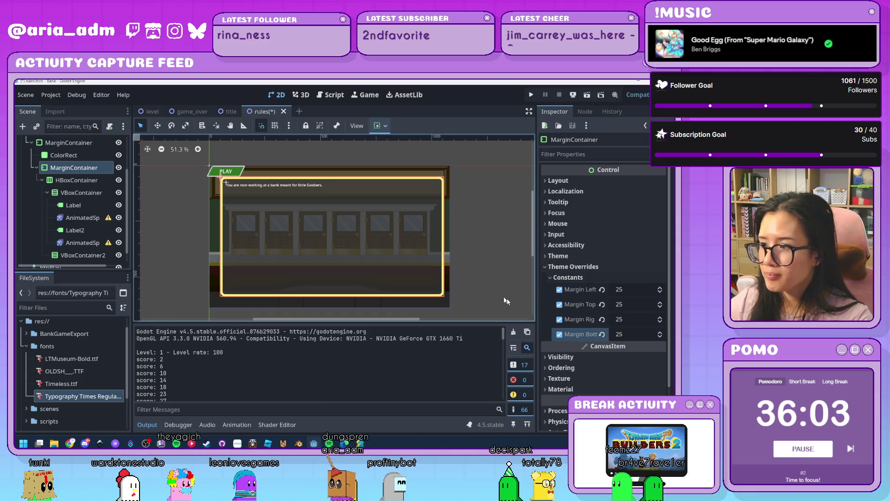
{"action": "left_click", "coordinate": [91, 220]}
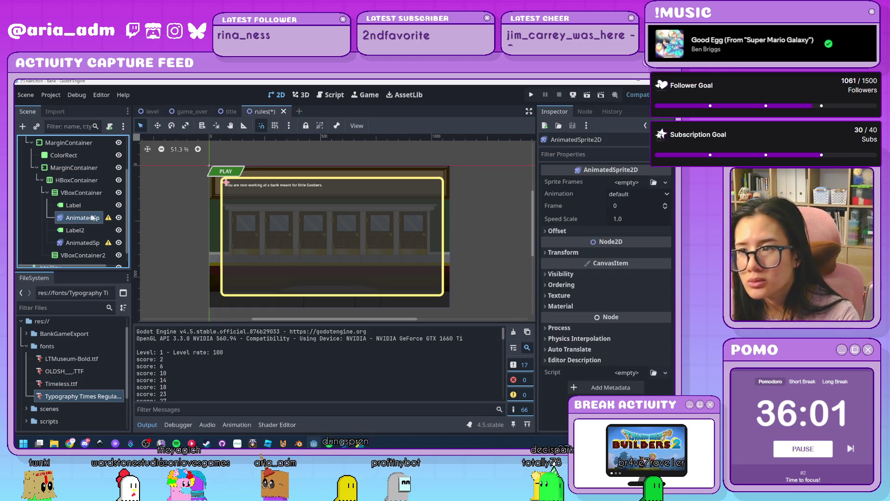
Inspect the AnimatedSprite2D's Transform, then start a new child node under VBoxContainer
{"action": "mouse_move", "coordinate": [564, 227]}
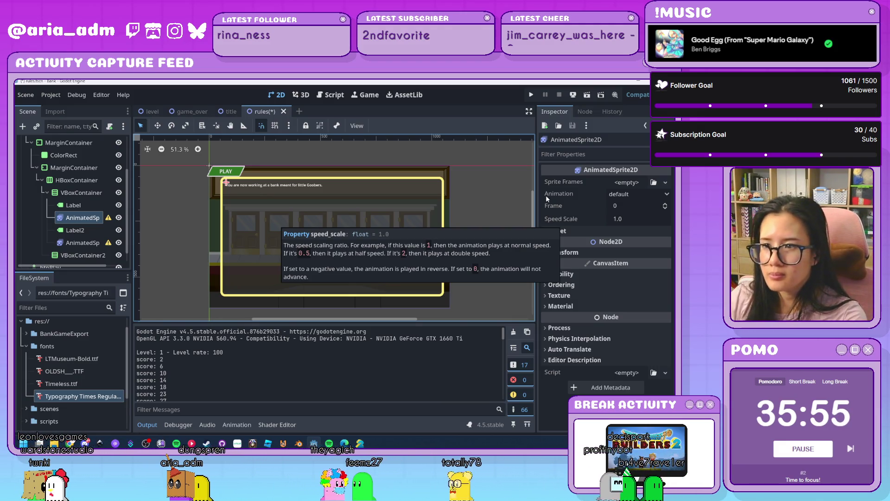
{"action": "left_click", "coordinate": [562, 253]}
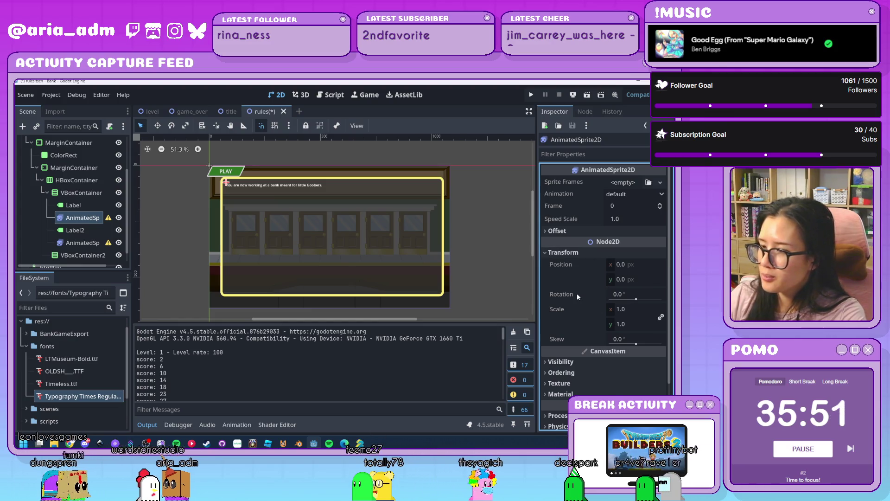
{"action": "mouse_move", "coordinate": [578, 295]}
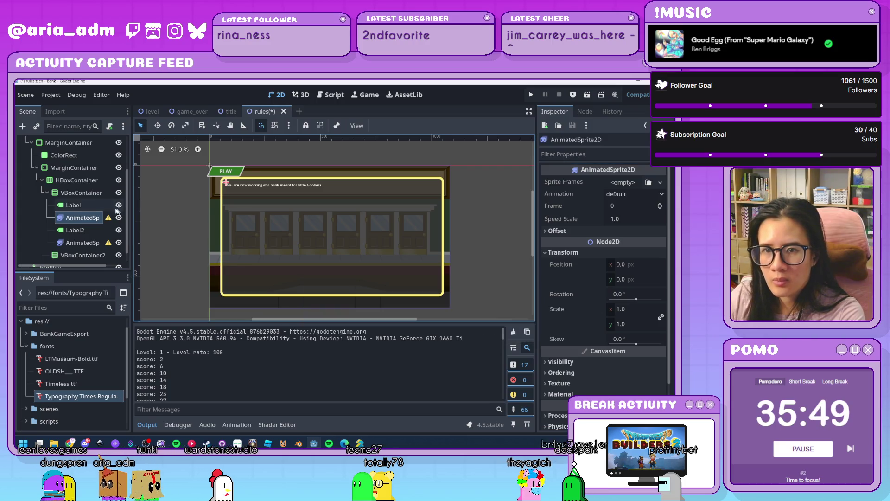
{"action": "left_click", "coordinate": [89, 194]}
{"action": "key", "text": "ctrl+a"}
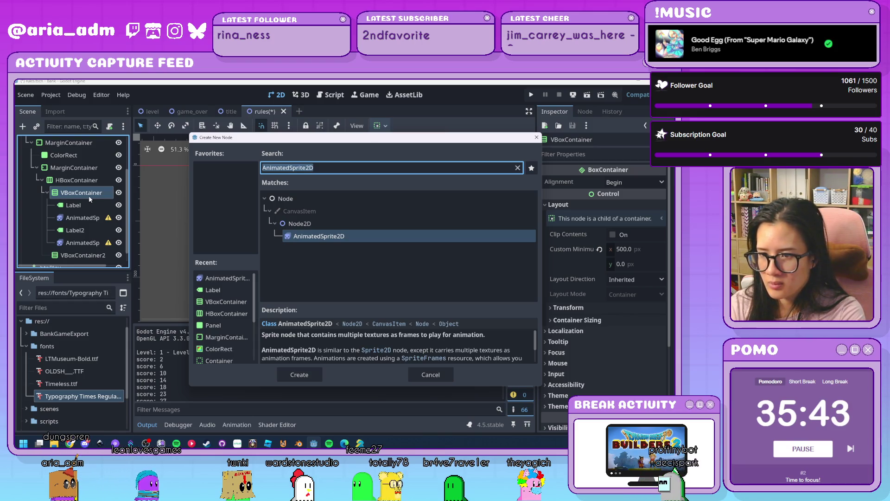
Add a Control node under VBoxContainer and nest the AnimatedSprite2D inside it
{"action": "type", "text": "con"}
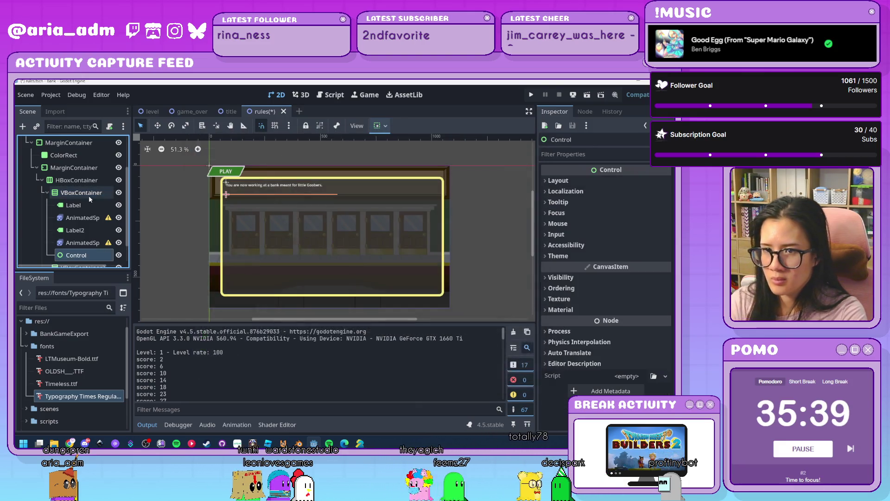
{"action": "key", "text": "Return"}
{"action": "mouse_move", "coordinate": [82, 217]}
{"action": "left_mouse_down"}
{"action": "mouse_move", "coordinate": [83, 254]}
{"action": "mouse_move", "coordinate": [76, 200]}
{"action": "left_mouse_up"}
{"action": "left_click", "coordinate": [77, 244]}
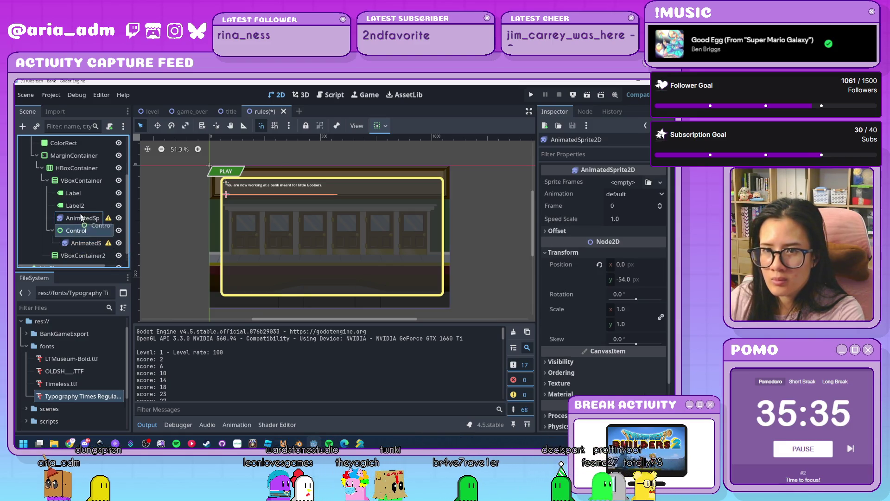
{"action": "left_click", "coordinate": [76, 205]}
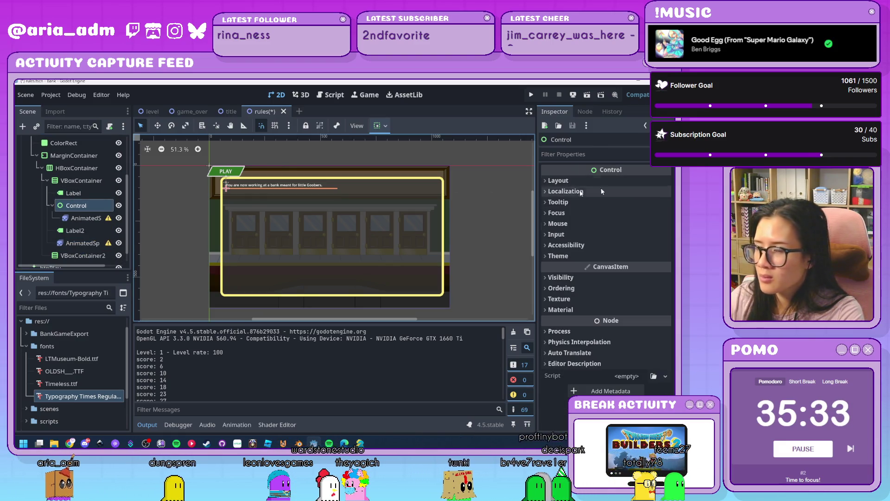
{"action": "key", "text": "Down"}
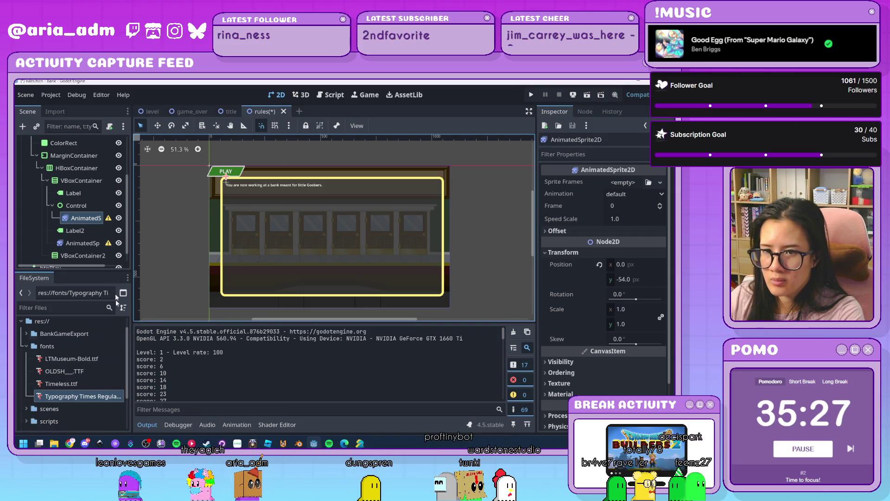
Give the sprite new SpriteFrames using the green and cyan ghost frames from the sprite sheet
{"action": "left_click", "coordinate": [629, 190]}
{"action": "left_click", "coordinate": [634, 208]}
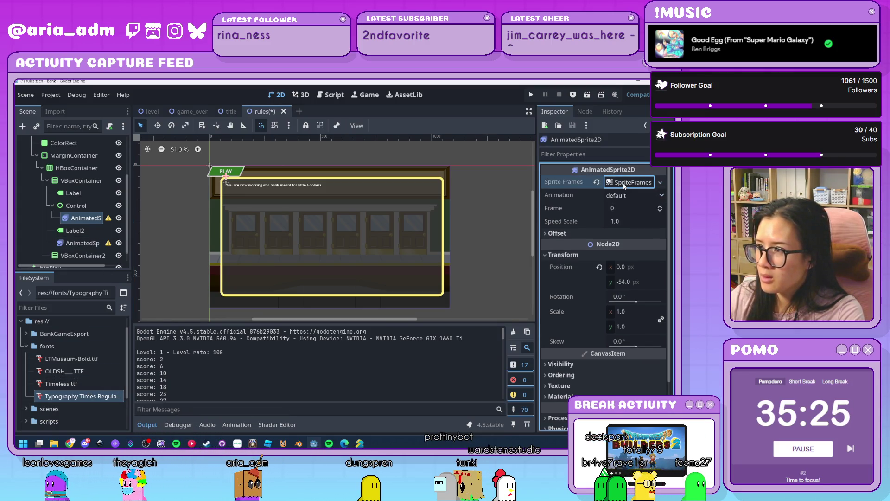
{"action": "left_click", "coordinate": [340, 307]}
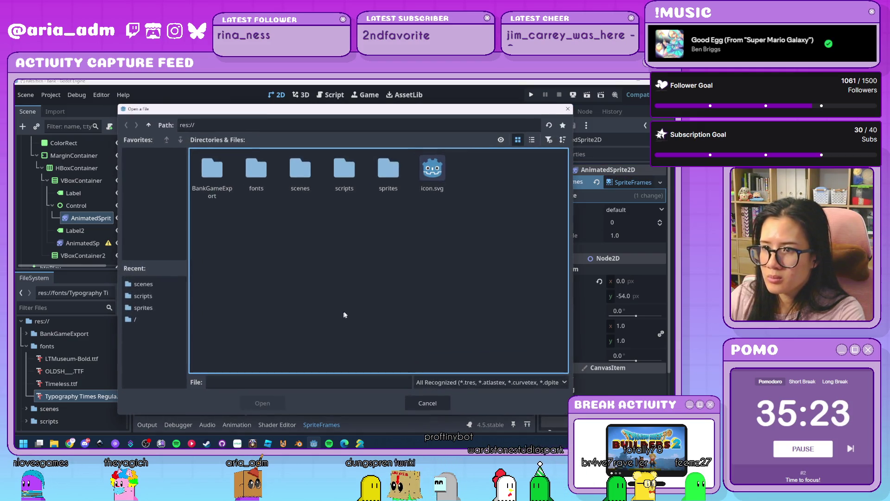
{"action": "double_click", "coordinate": [388, 175]}
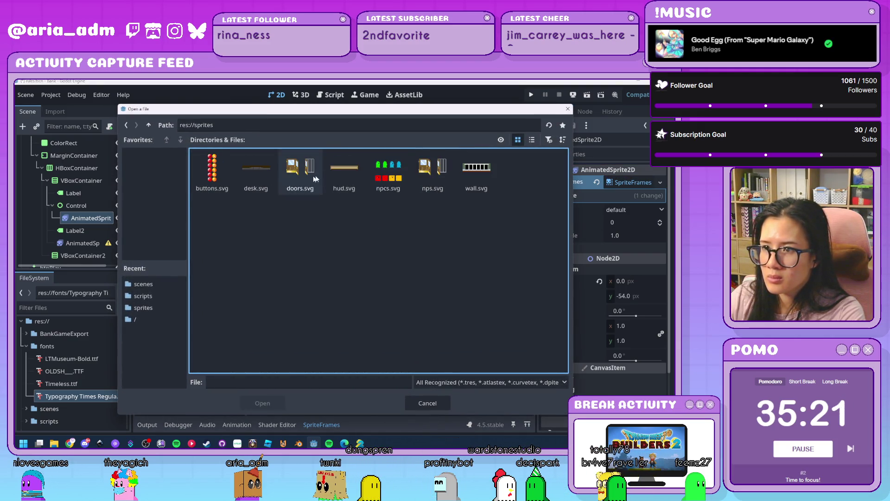
{"action": "double_click", "coordinate": [389, 174]}
{"action": "left_click", "coordinate": [241, 269]}
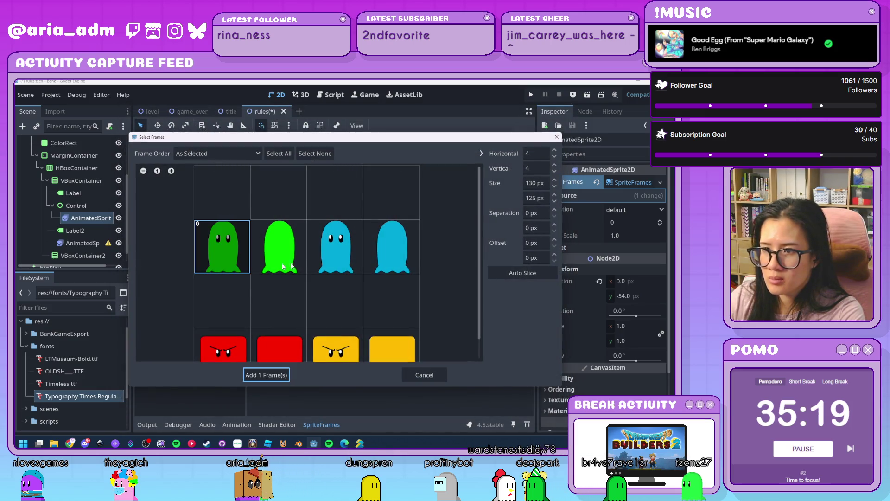
{"action": "left_click", "coordinate": [324, 271]}
{"action": "left_click", "coordinate": [293, 373]}
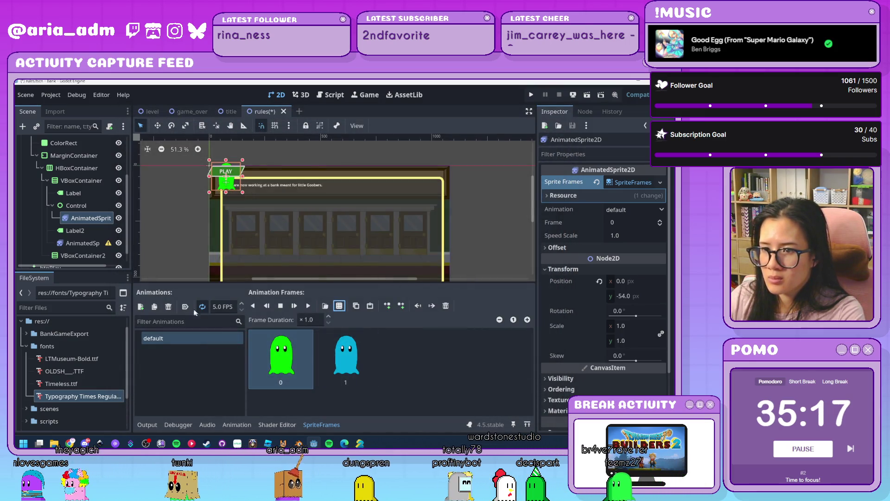
Set the ghost animation to 1 FPS with autoplay on load, and preview it
{"action": "left_click", "coordinate": [222, 306]}
{"action": "type", "text": "1"}
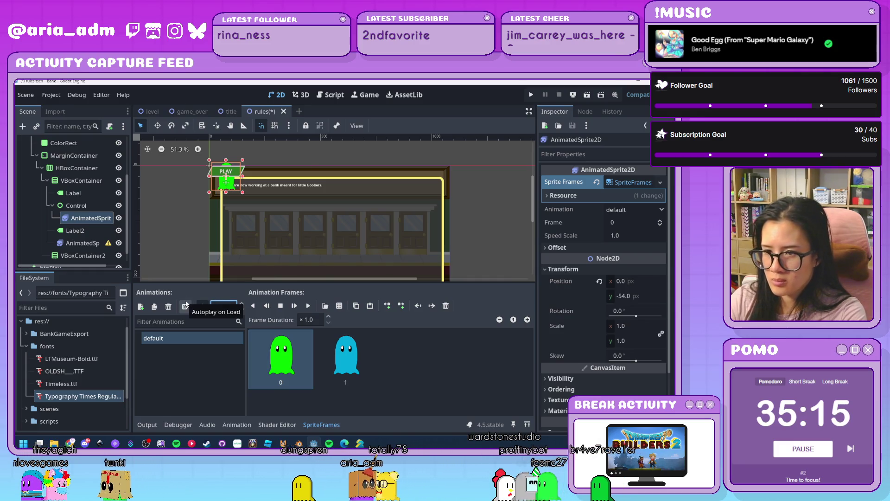
{"action": "key", "text": "Return"}
{"action": "left_click", "coordinate": [185, 307]}
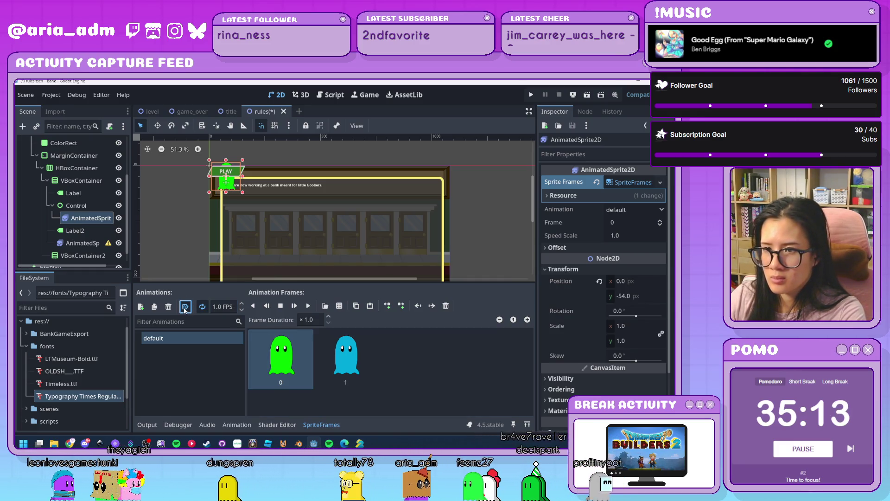
{"action": "scroll", "coordinate": [254, 232], "scroll_direction": "up", "scroll_amount": 2}
{"action": "scroll", "coordinate": [254, 232], "scroll_direction": "up", "scroll_amount": 1}
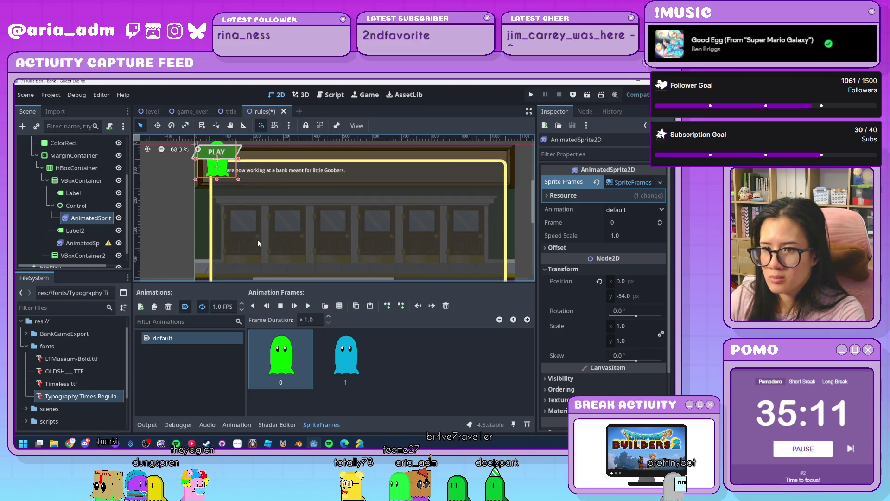
{"action": "left_click", "coordinate": [308, 306]}
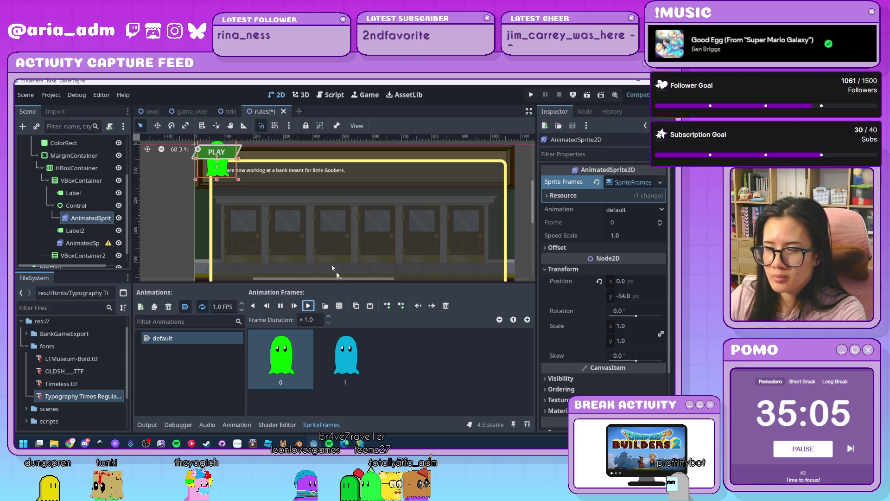
{"action": "scroll", "coordinate": [259, 206], "scroll_direction": "down", "scroll_amount": 3}
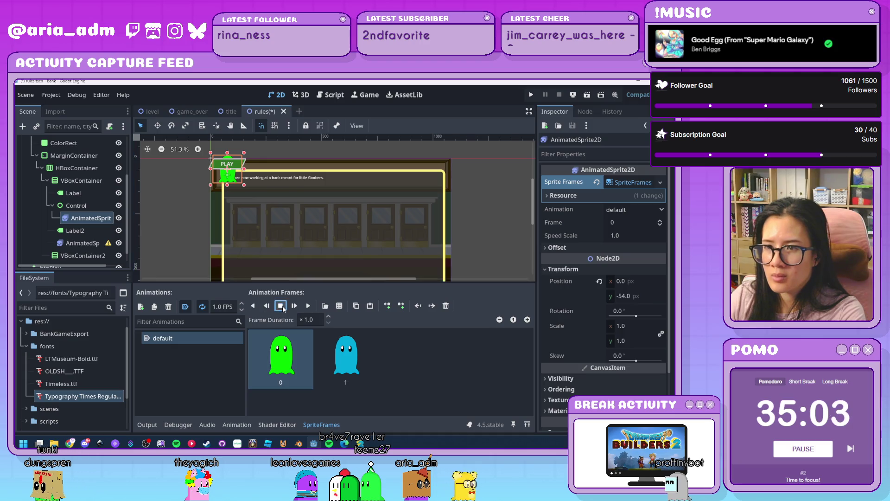
Set the ghost Control's custom minimum height to 100 px
{"action": "left_click", "coordinate": [77, 210]}
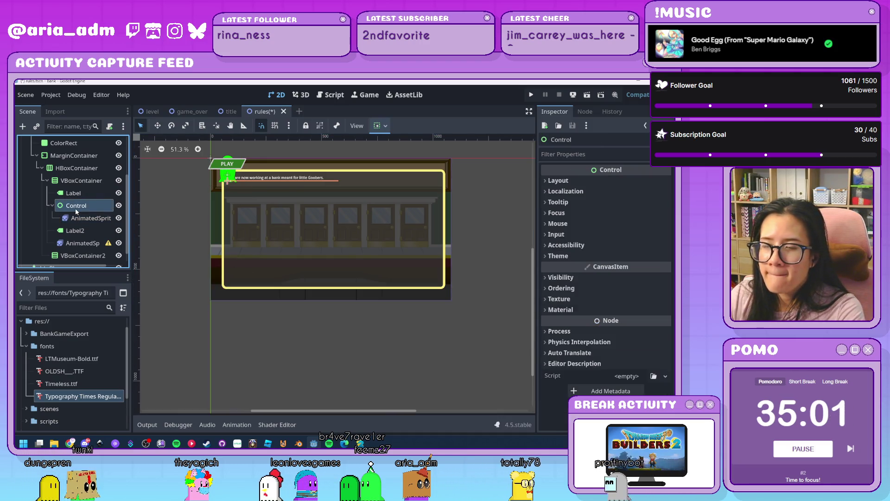
{"action": "left_click", "coordinate": [571, 181]}
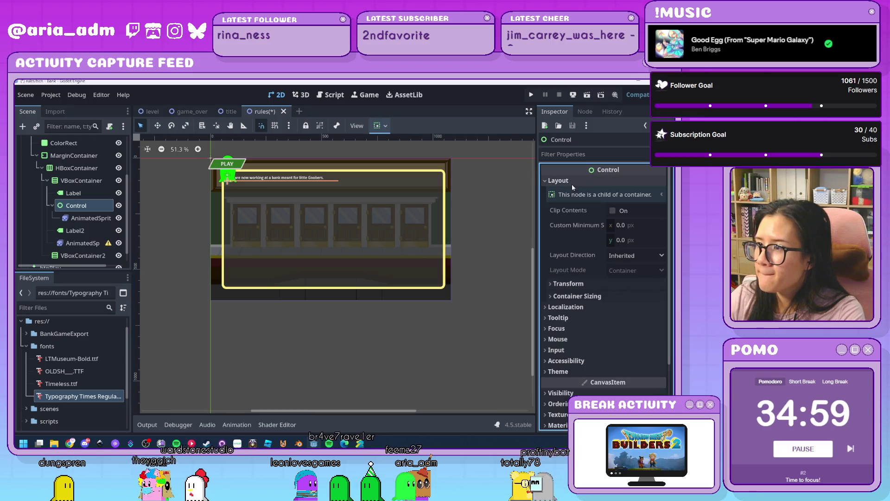
{"action": "left_click", "coordinate": [642, 226]}
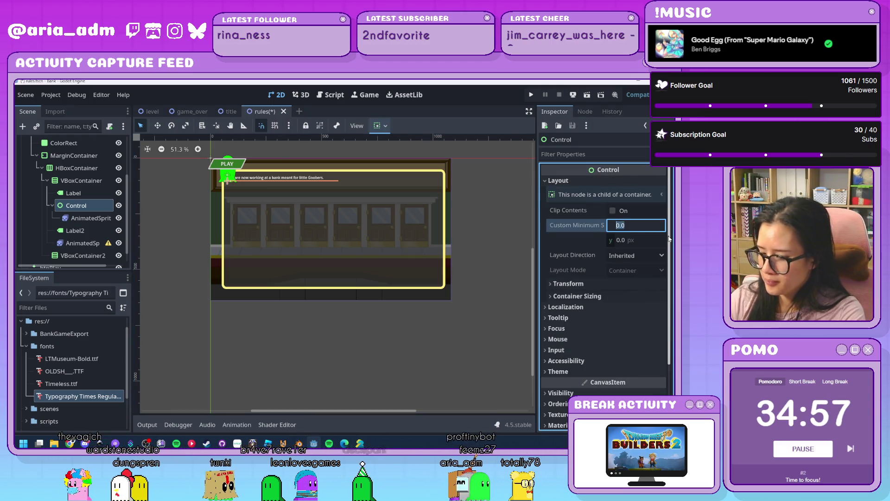
{"action": "left_click", "coordinate": [637, 241]}
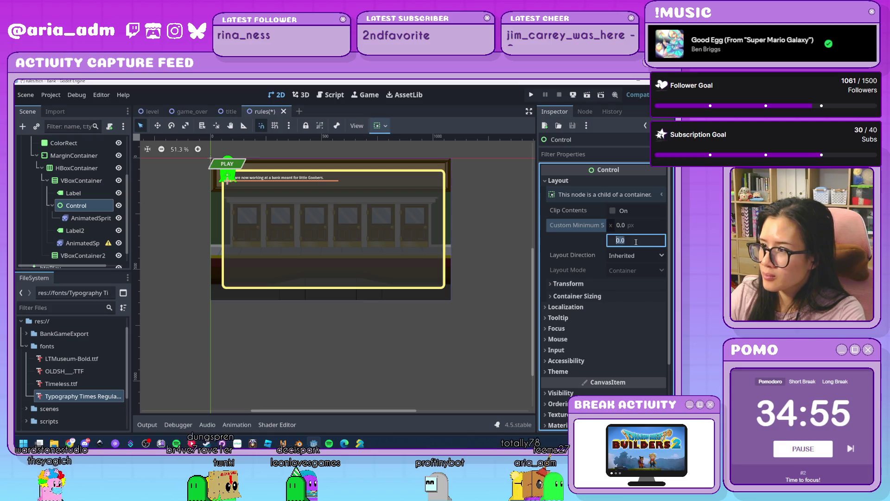
{"action": "type", "text": "10"}
{"action": "key", "text": "Return"}
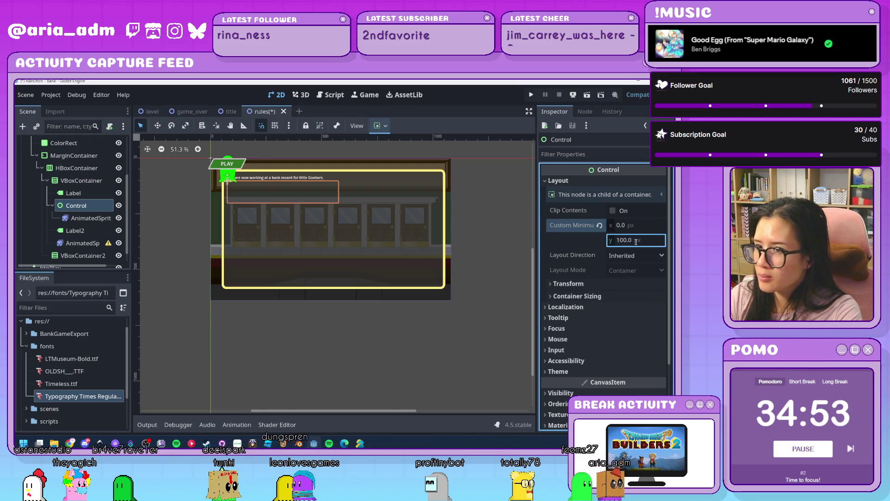
Change the ghost's Control node type to Container
{"action": "left_click", "coordinate": [89, 218]}
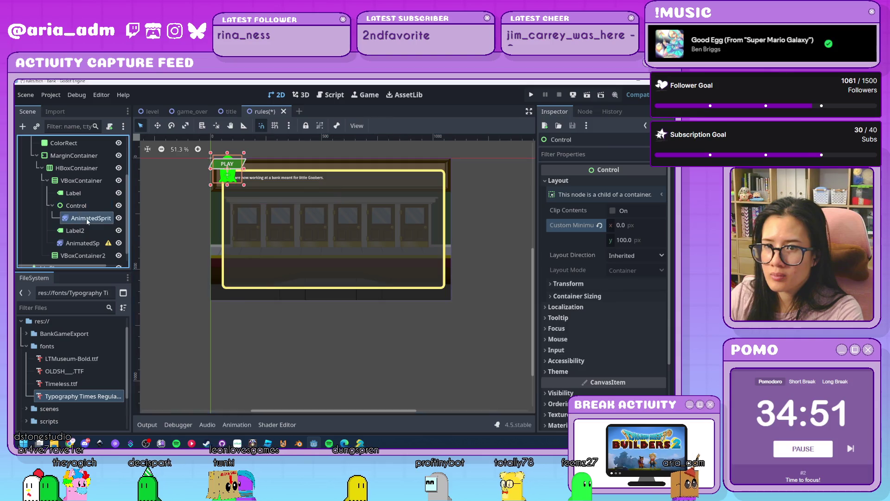
{"action": "left_click", "coordinate": [603, 233]}
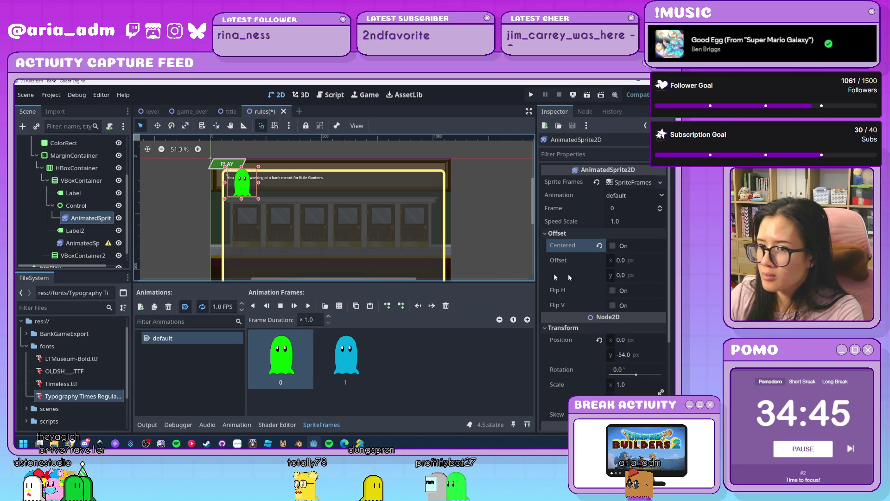
{"action": "left_click", "coordinate": [82, 205]}
{"action": "left_click", "coordinate": [84, 219]}
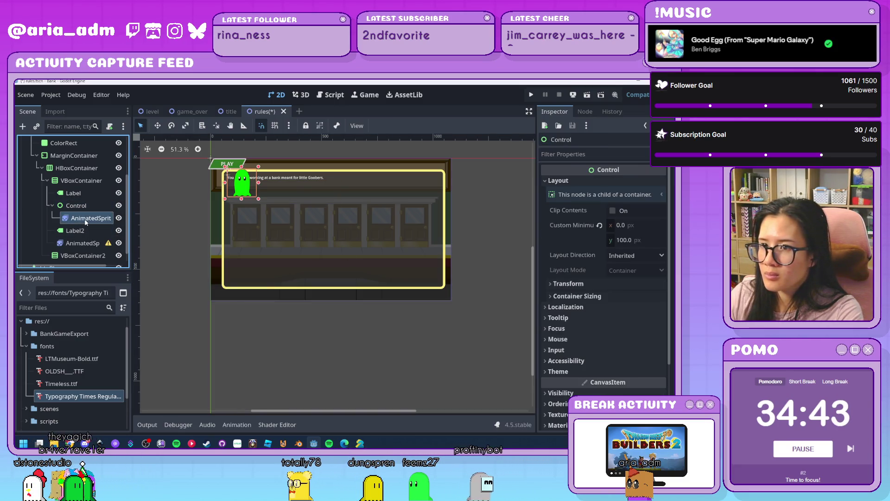
{"action": "left_click", "coordinate": [87, 207]}
{"action": "right_click", "coordinate": [88, 207]}
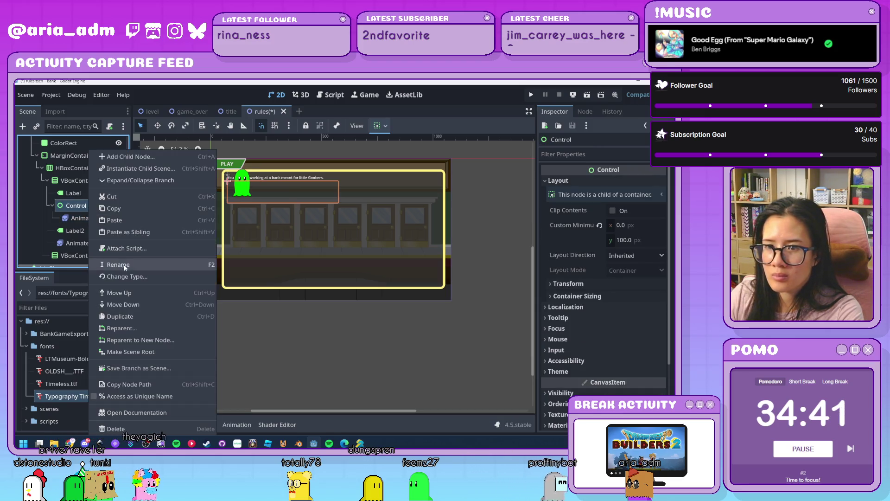
{"action": "left_click", "coordinate": [146, 276]}
{"action": "type", "text": "con"}
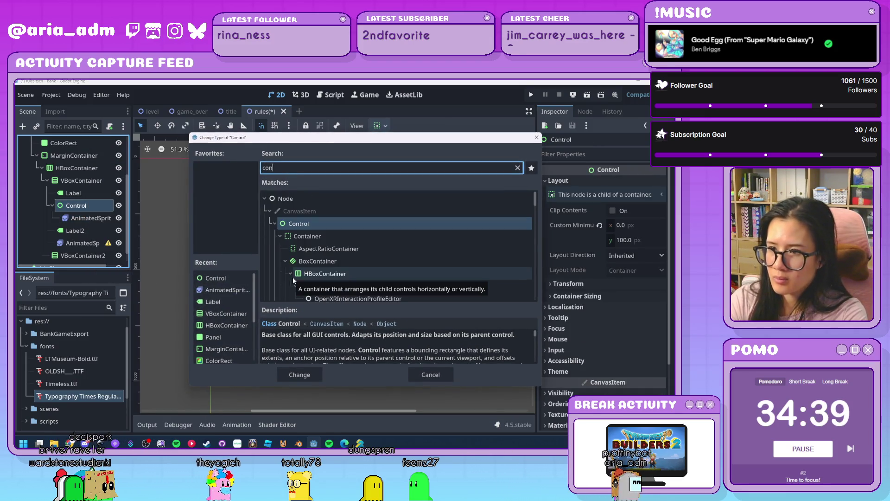
{"action": "left_click", "coordinate": [318, 239]}
{"action": "double_click", "coordinate": [317, 239]}
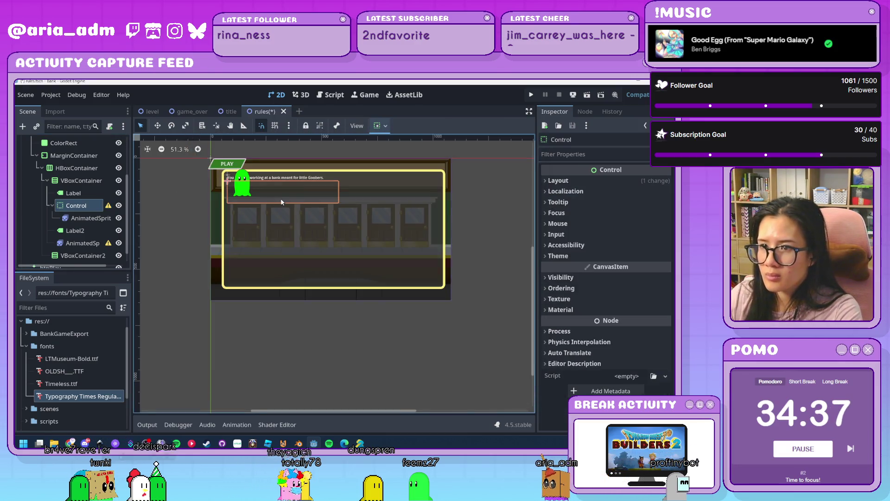
{"action": "scroll", "coordinate": [280, 202], "scroll_direction": "up", "scroll_amount": 6}
Set the ghost sprite's horizontal offset to 150 px
{"action": "left_click", "coordinate": [87, 221]}
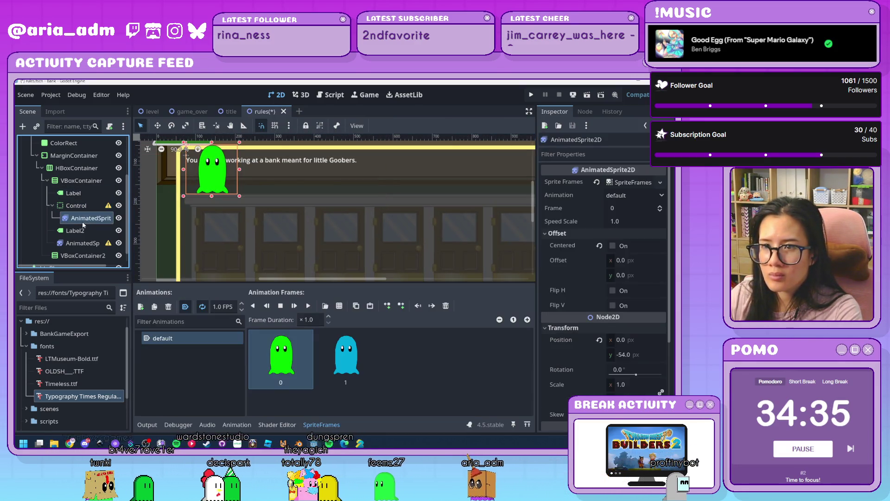
{"action": "left_click", "coordinate": [77, 207]}
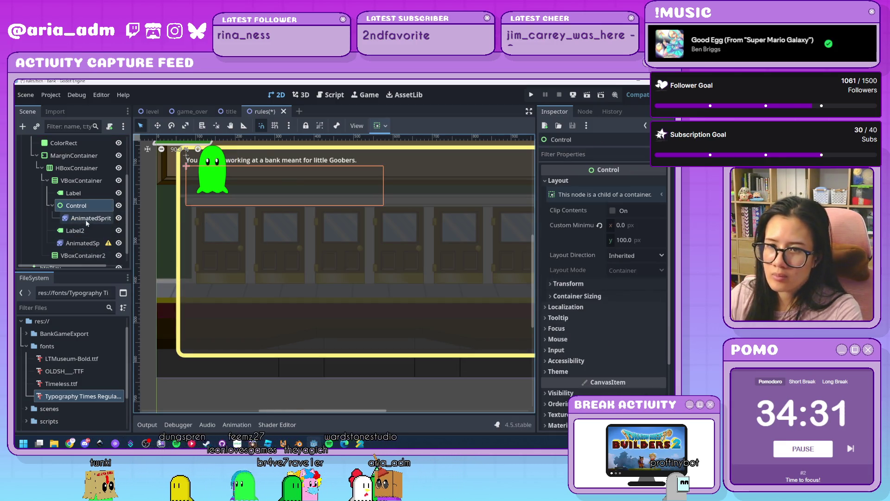
{"action": "left_click", "coordinate": [85, 222]}
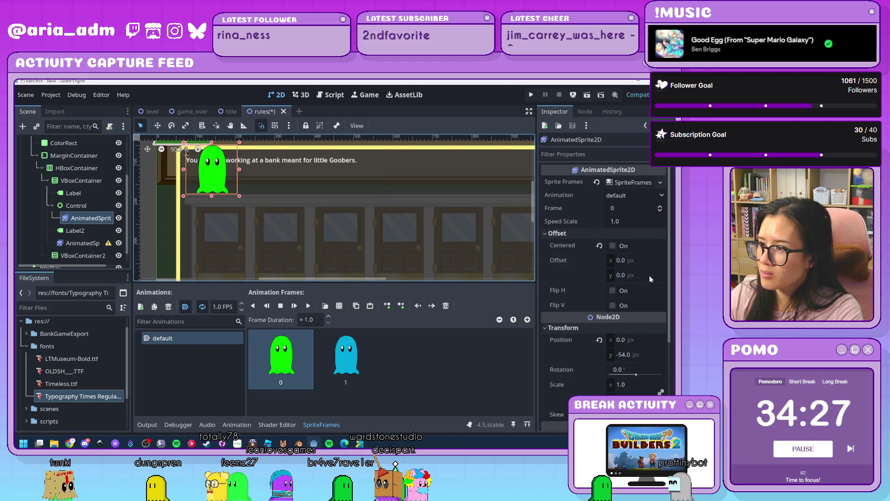
{"action": "left_click_drag", "start_coordinate": [630, 263], "coordinate": [632, 264]}
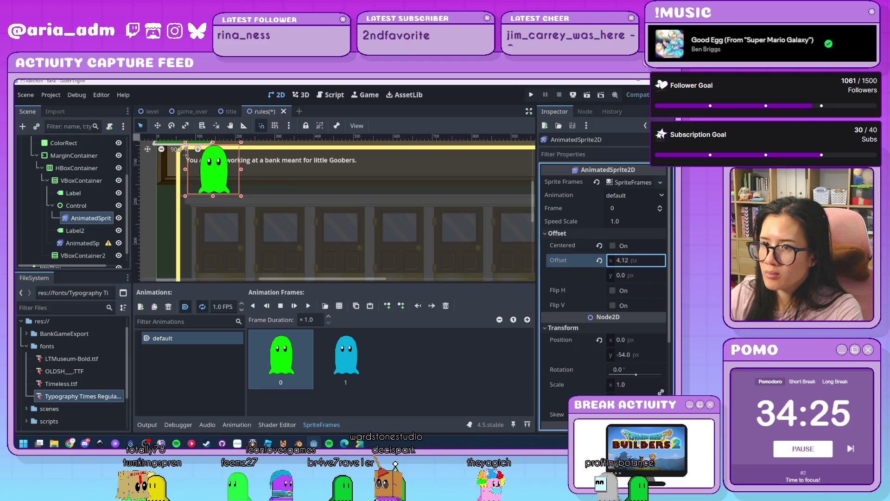
{"action": "left_click", "coordinate": [652, 260]}
{"action": "type", "text": "10"}
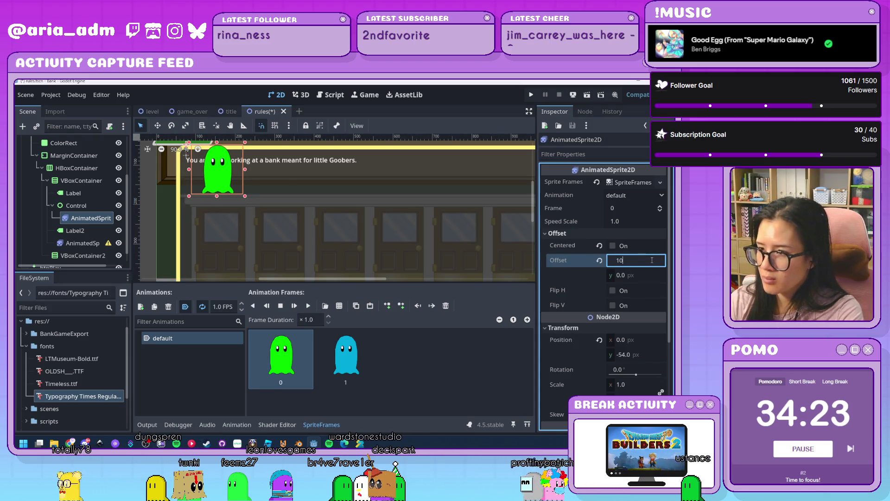
{"action": "type", "text": "0"}
{"action": "key", "text": "Return"}
{"action": "left_click", "coordinate": [652, 261]}
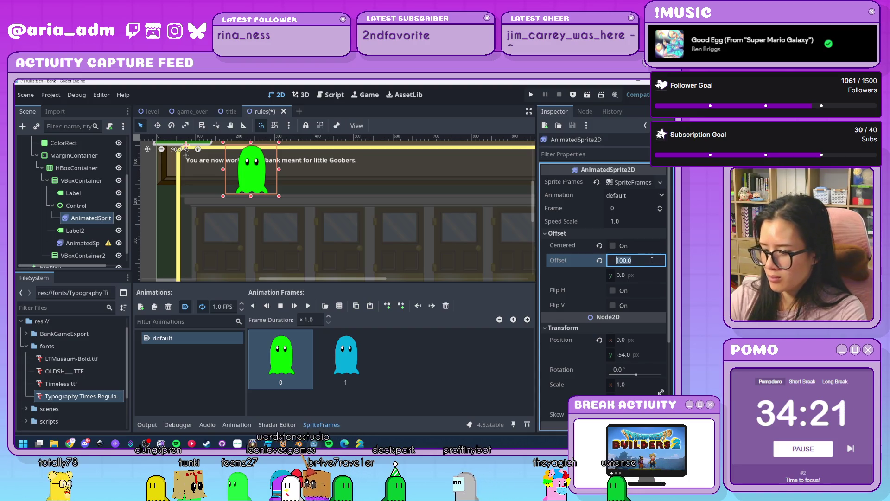
{"action": "type", "text": "150"}
{"action": "key", "text": "Return"}
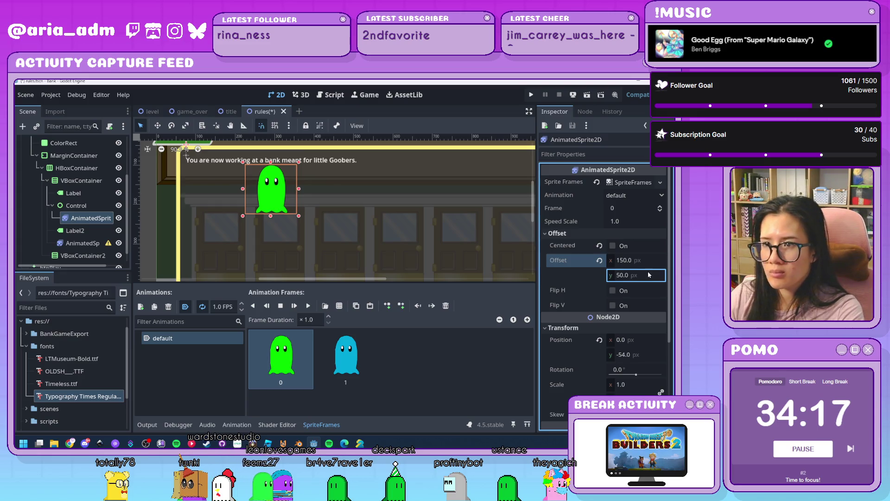
{"action": "left_click", "coordinate": [347, 227]}
{"action": "scroll", "coordinate": [347, 227], "scroll_direction": "down", "scroll_amount": 2}
{"action": "scroll", "coordinate": [349, 232], "scroll_direction": "up", "scroll_amount": 1}
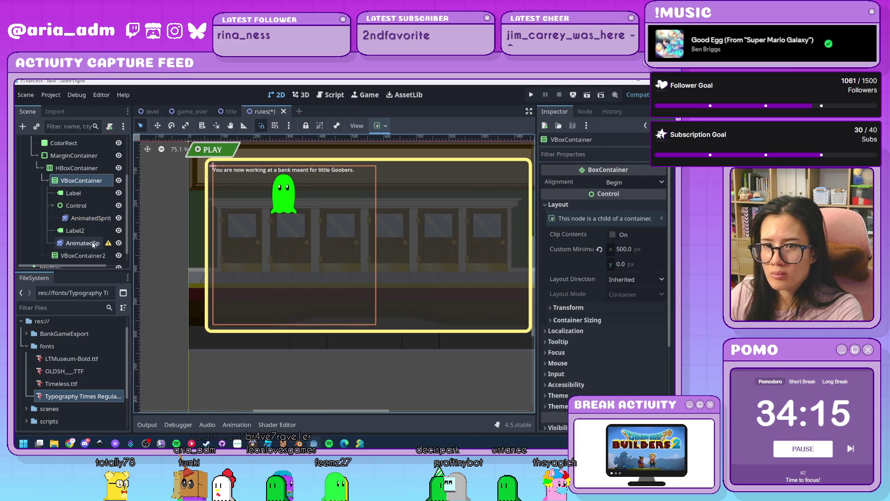
Add more text to the first rules label after 'Goobers.'
{"action": "left_click", "coordinate": [73, 192]}
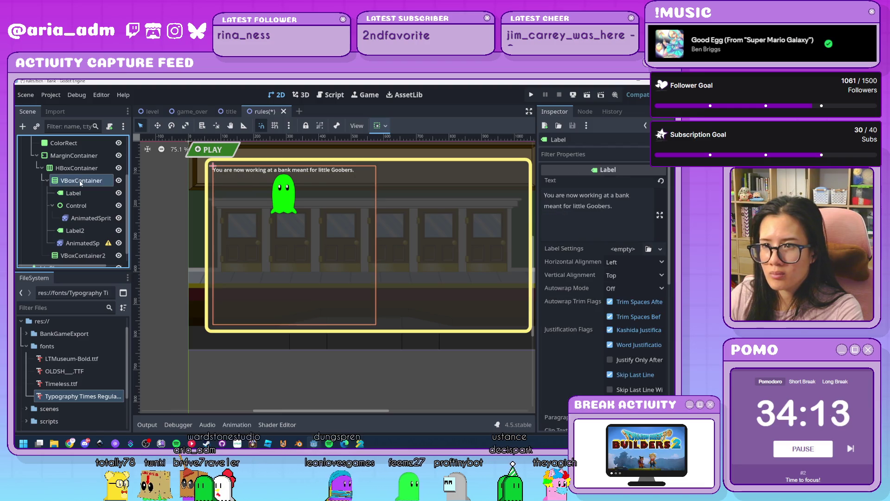
{"action": "left_click", "coordinate": [80, 182]}
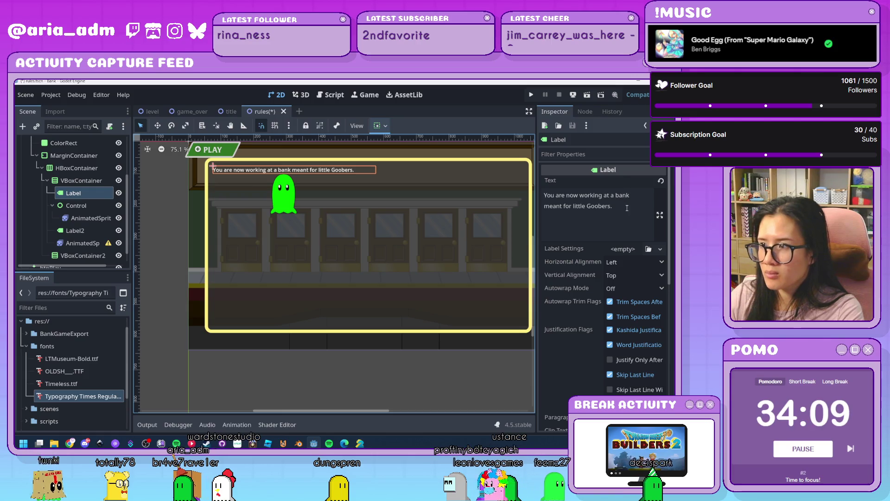
{"action": "left_click", "coordinate": [627, 208]}
{"action": "type", "text": "Whene"}
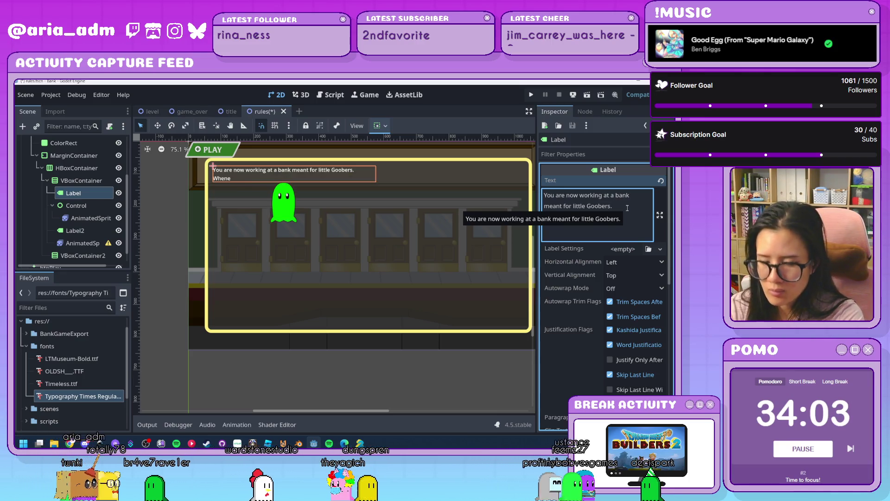
{"action": "type", "text": "ver they visit th"}
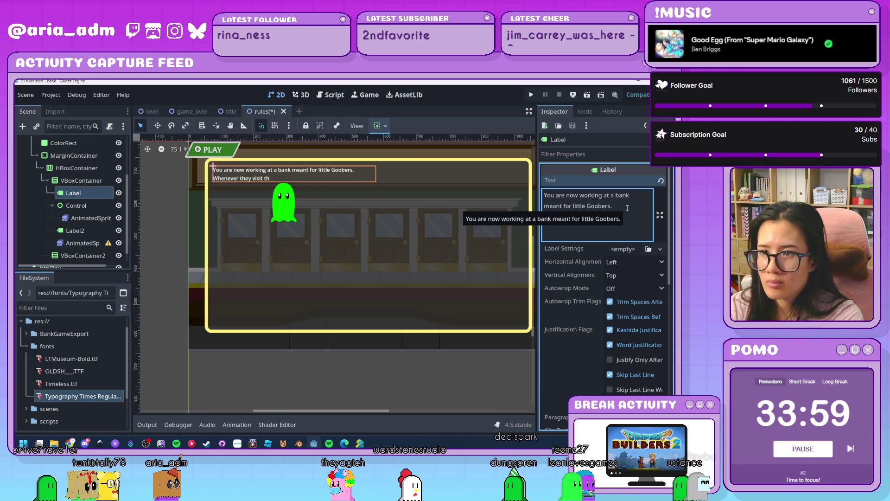
{"action": "type", "text": "ey will deposit money."}
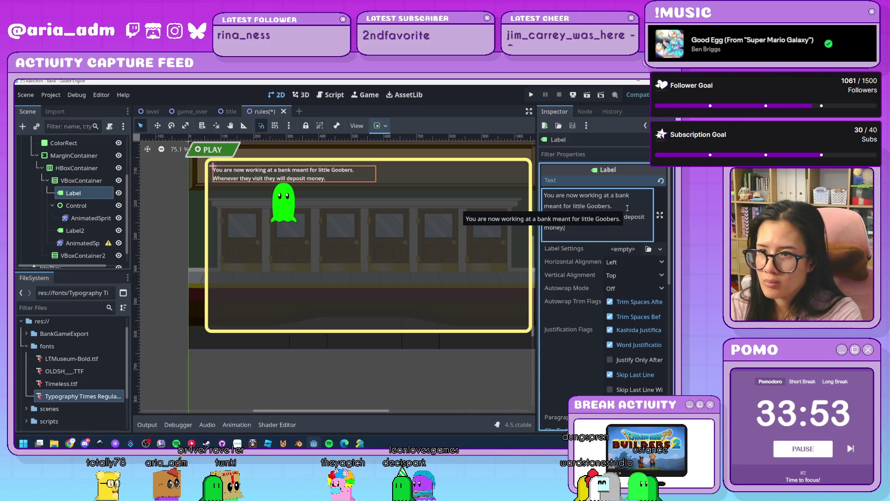
Raise the ghost Control's minimum height to 150 px
{"action": "left_click", "coordinate": [86, 206]}
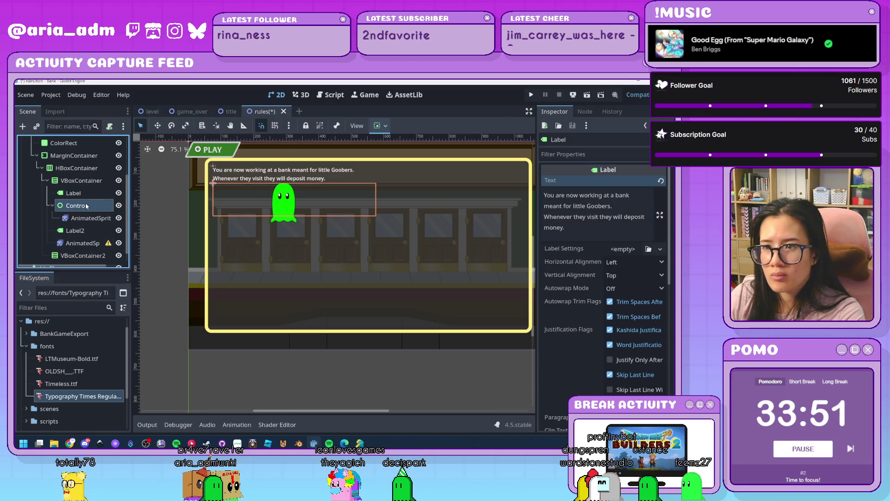
{"action": "left_click", "coordinate": [644, 240]}
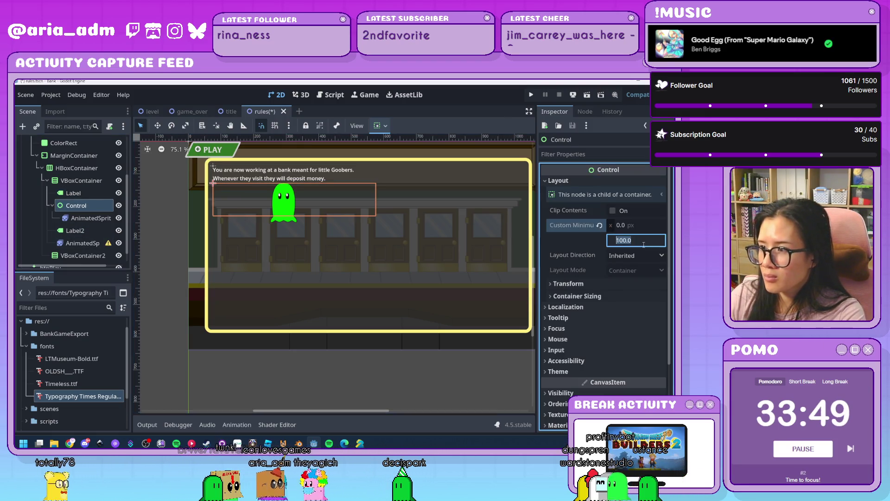
{"action": "type", "text": "150"}
{"action": "key", "text": "Return"}
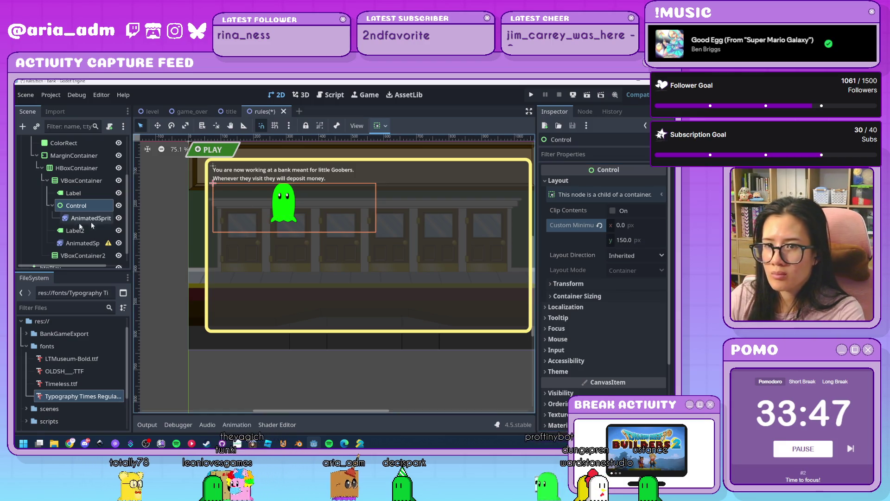
Set the ghost sprite's vertical offset to 75 px
{"action": "left_click", "coordinate": [76, 222]}
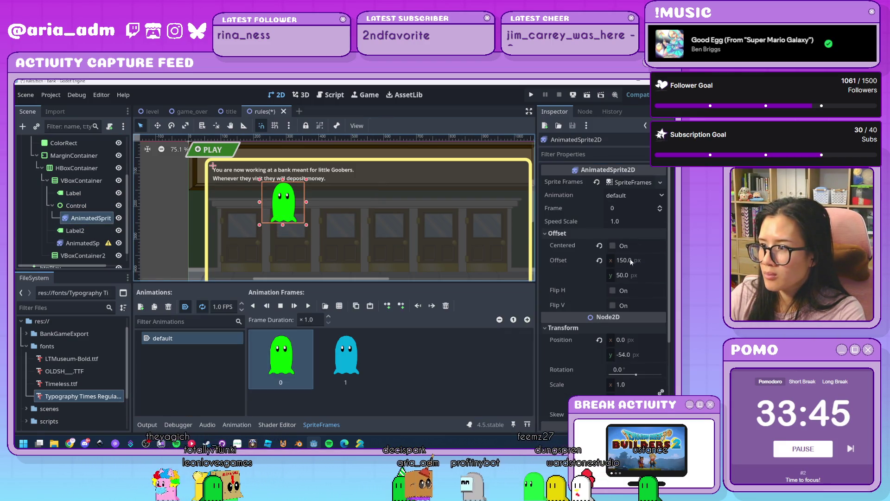
{"action": "left_click", "coordinate": [632, 275]}
{"action": "type", "text": "75"}
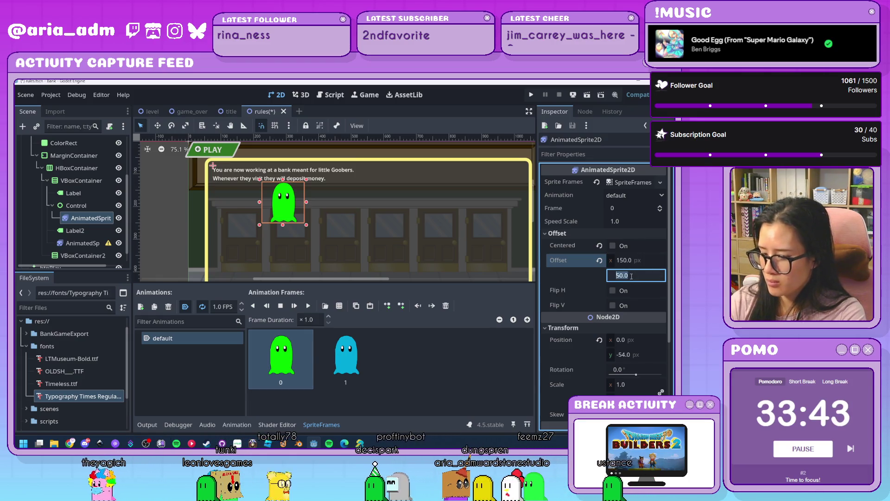
{"action": "key", "text": "Return"}
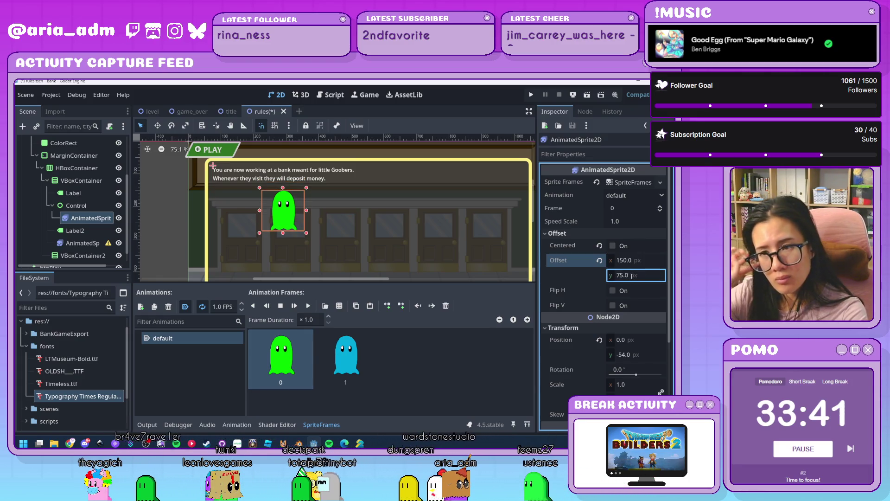
Start Label2's text with 'Cubees'
{"action": "scroll", "coordinate": [394, 230], "scroll_direction": "down", "scroll_amount": 5}
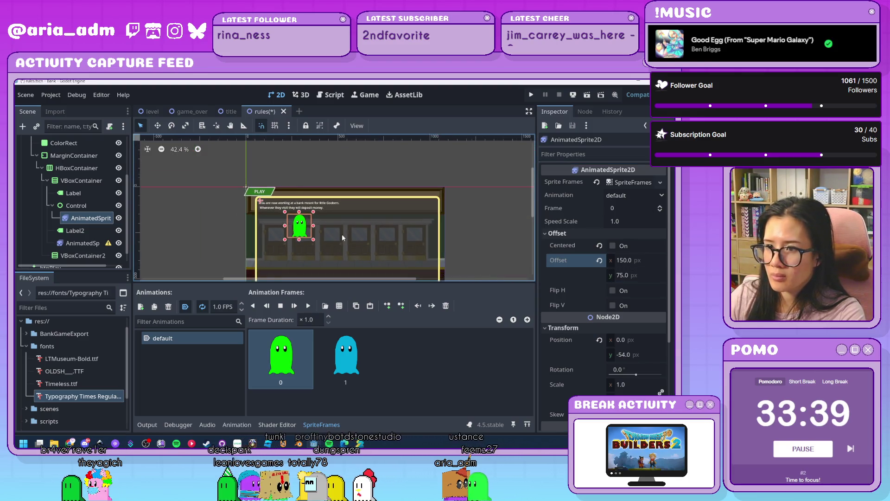
{"action": "left_click", "coordinate": [75, 231]}
{"action": "left_click", "coordinate": [623, 200]}
{"action": "type", "text": "Cubees however, are trying to steal the Goobers' money."}
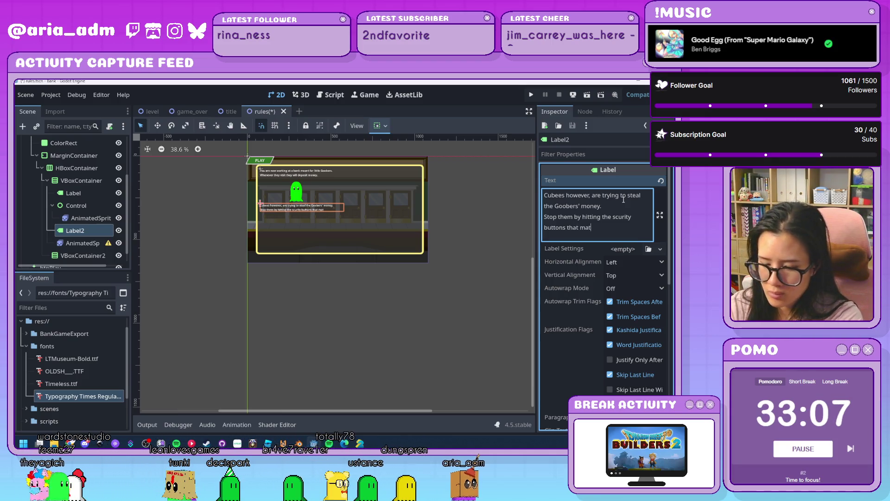
Finish Label2's text ending in 'keyboard' and correct 'scurity' to 'security'
{"action": "type", "text": "keyboard."}
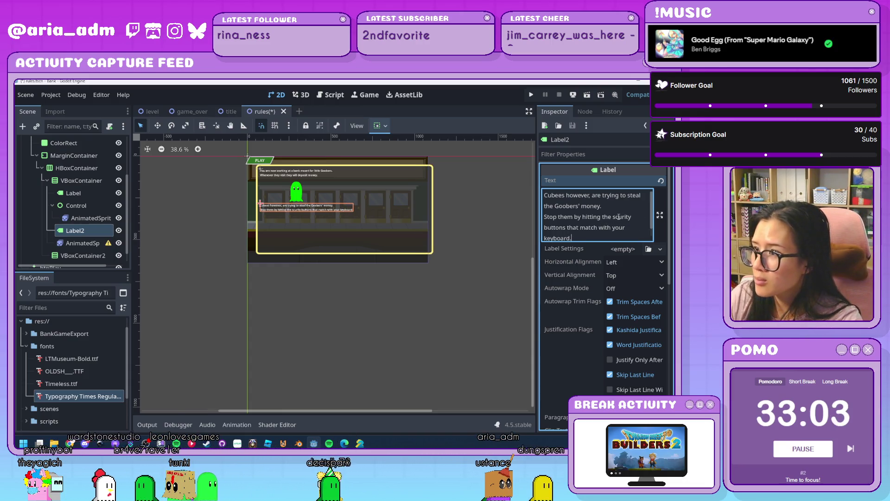
{"action": "left_click", "coordinate": [614, 217]}
{"action": "type", "text": "e"}
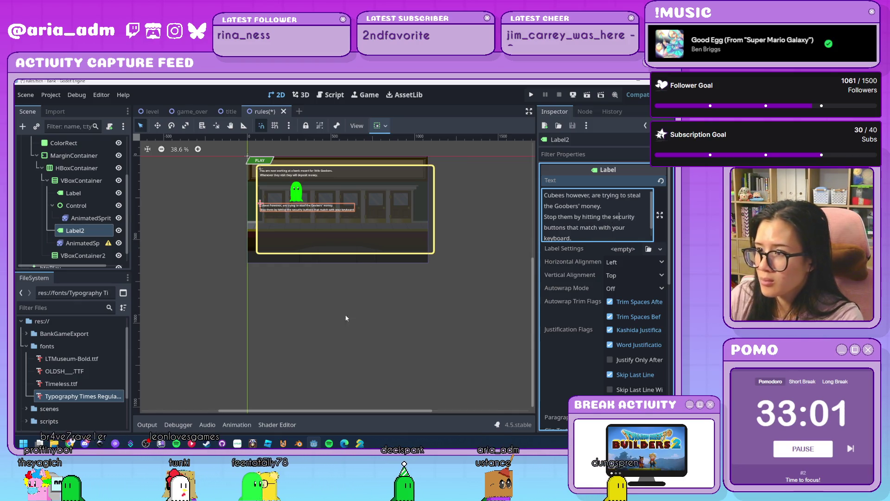
Keep Label2's vertical alignment at Top, then select VBoxContainer
{"action": "left_click", "coordinate": [315, 334]}
{"action": "scroll", "coordinate": [333, 278], "scroll_direction": "up", "scroll_amount": 5}
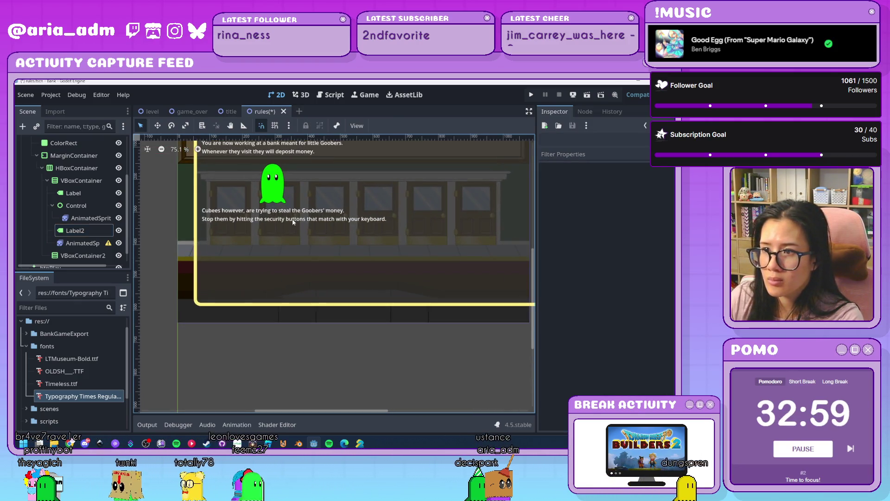
{"action": "left_click", "coordinate": [77, 243]}
{"action": "left_click", "coordinate": [75, 231]}
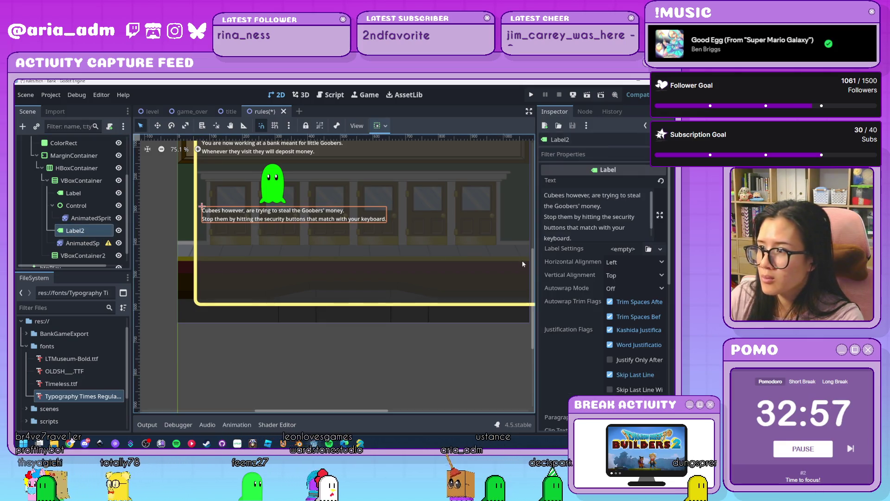
{"action": "left_click", "coordinate": [621, 277]}
{"action": "left_click", "coordinate": [625, 280]}
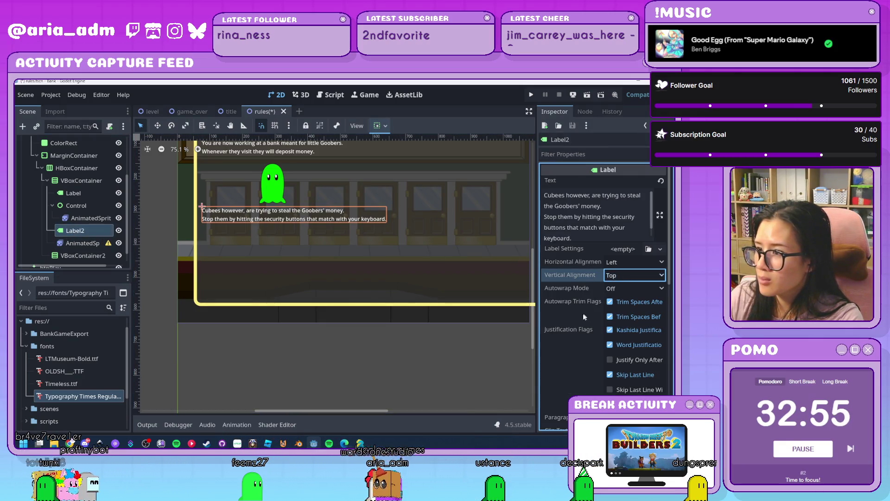
{"action": "scroll", "coordinate": [584, 317], "scroll_direction": "down", "scroll_amount": 1}
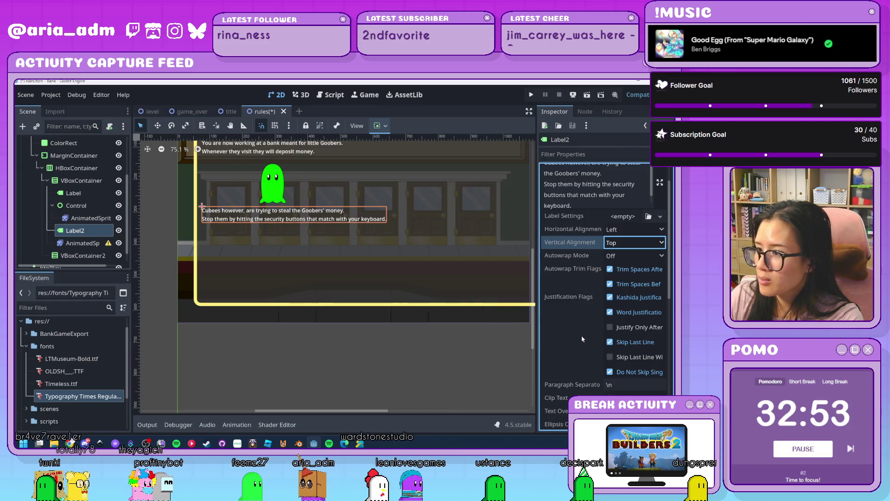
{"action": "left_click", "coordinate": [77, 182]}
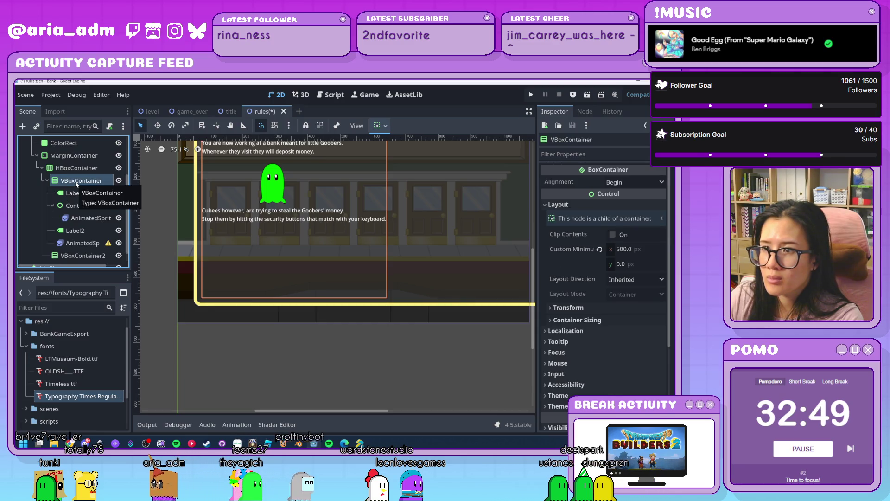
Try a 450 px minimum width on VBoxContainer, then cancel to keep 500
{"action": "scroll", "coordinate": [373, 330], "scroll_direction": "down", "scroll_amount": 2}
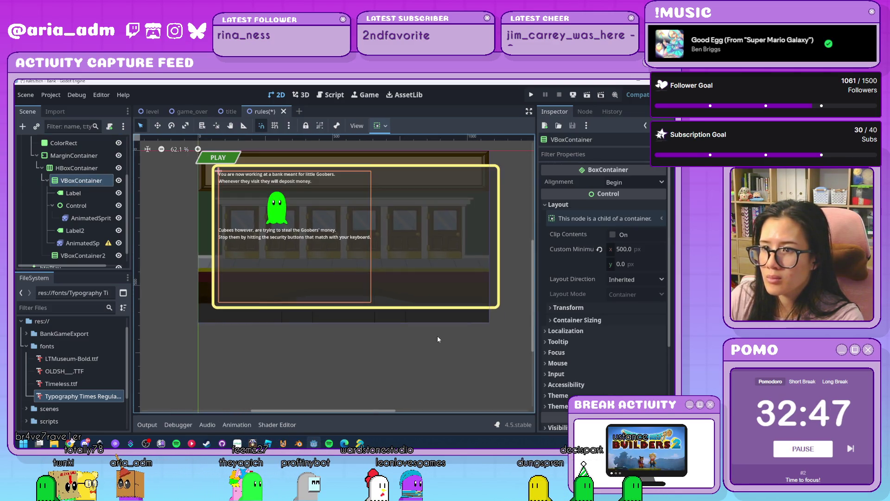
{"action": "scroll", "coordinate": [438, 336], "scroll_direction": "up", "scroll_amount": 1}
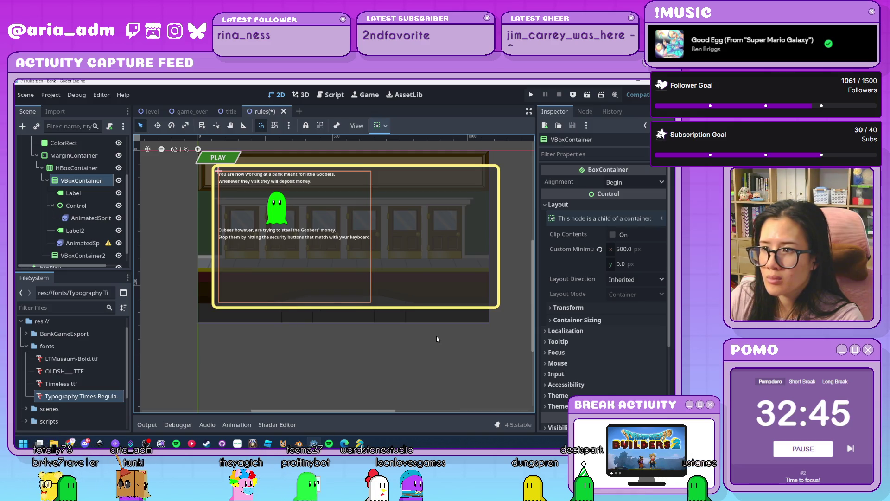
{"action": "left_click", "coordinate": [633, 249]}
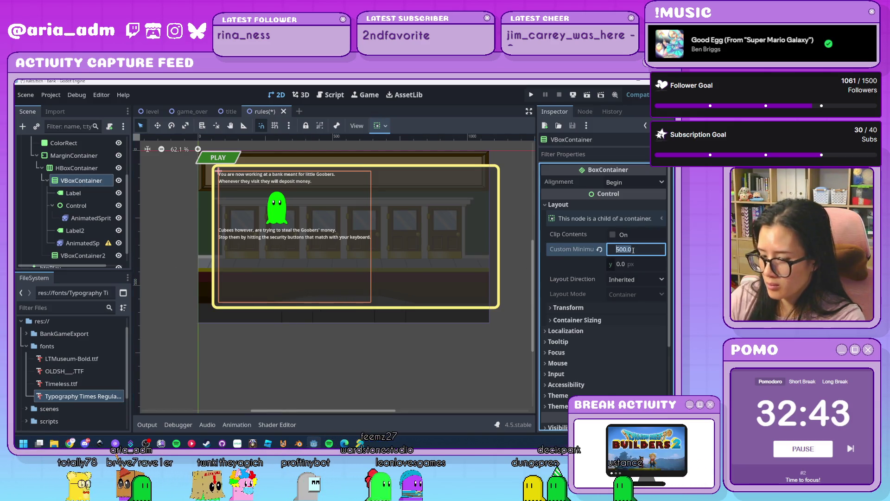
{"action": "type", "text": "450"}
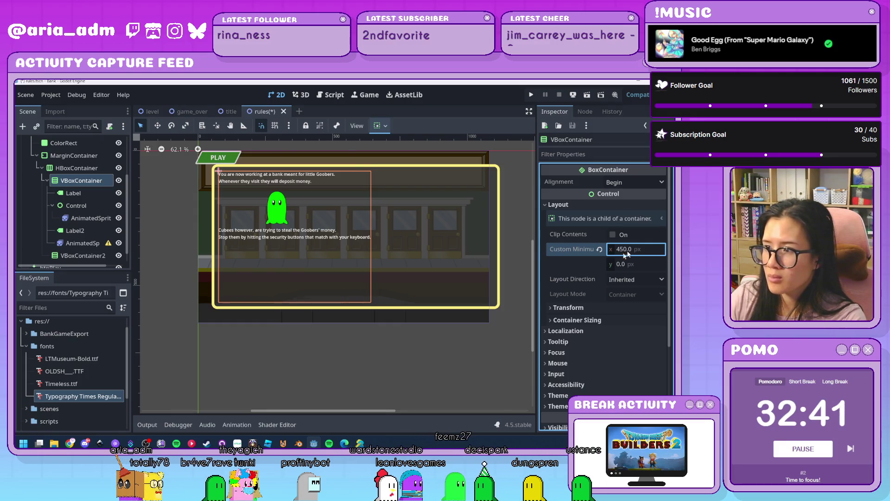
{"action": "mouse_move", "coordinate": [599, 280]}
{"action": "key", "text": "Escape"}
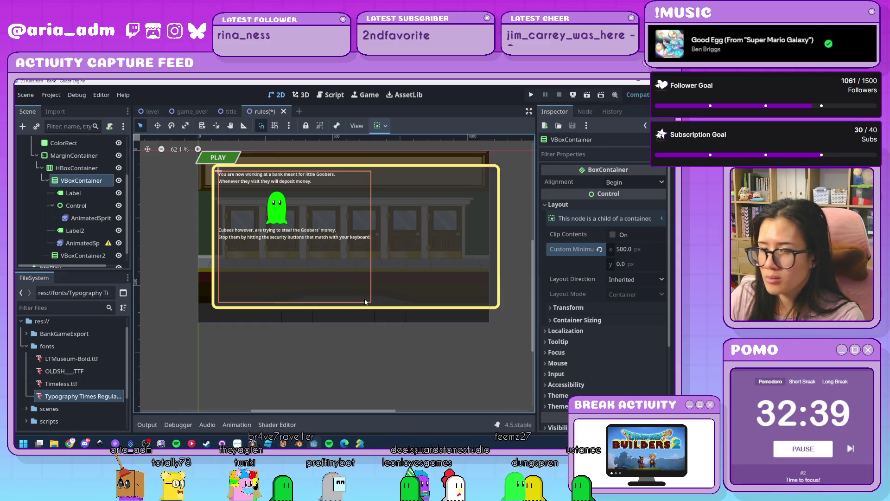
Set Label2's Autowrap Mode to Word so its text wraps onto three lines
{"action": "left_click", "coordinate": [74, 193]}
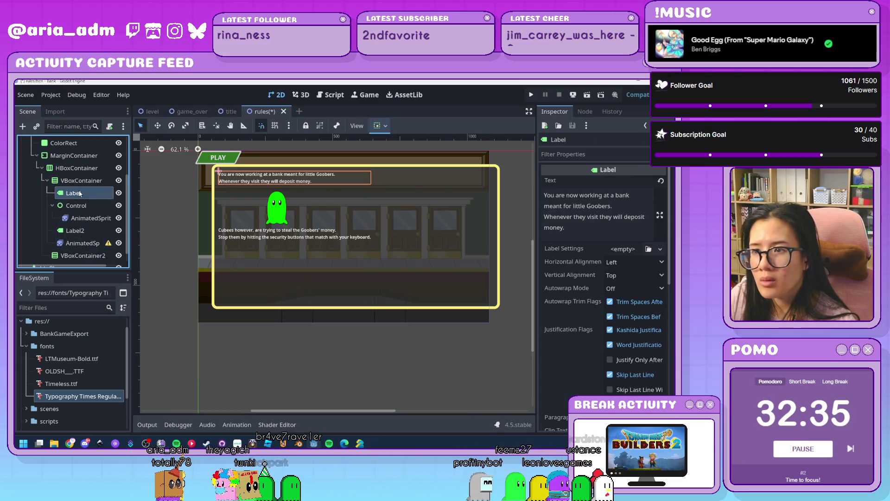
{"action": "left_click", "coordinate": [78, 230]}
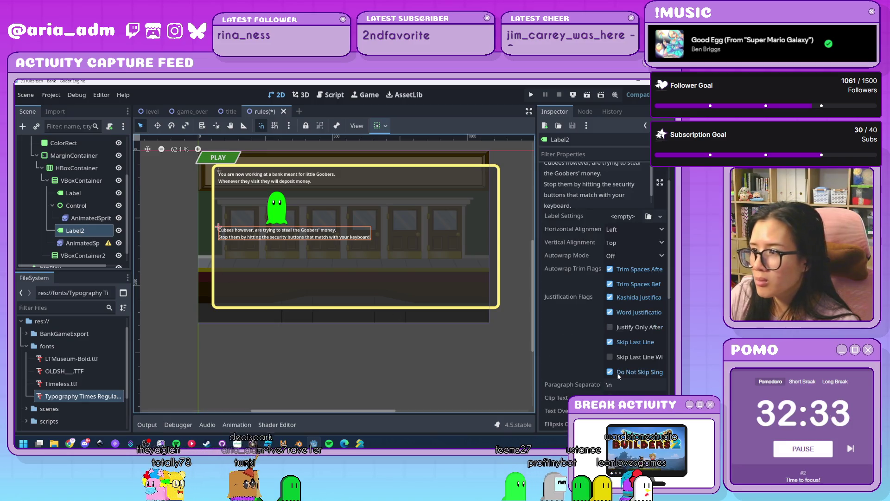
{"action": "scroll", "coordinate": [635, 281], "scroll_direction": "down", "scroll_amount": 2}
{"action": "left_click", "coordinate": [634, 257]}
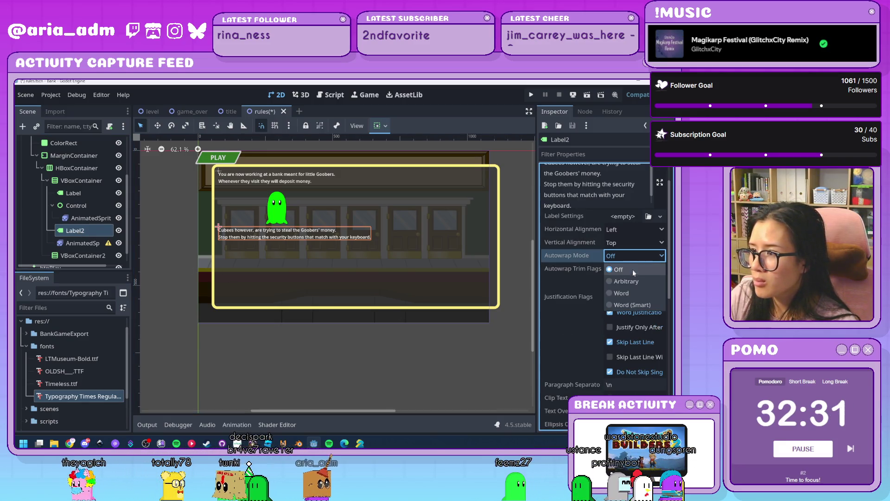
{"action": "left_click", "coordinate": [630, 292]}
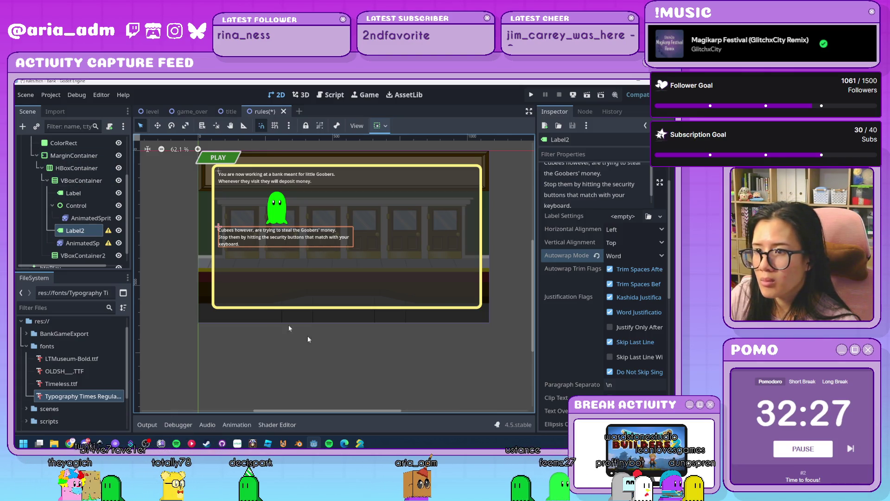
{"action": "left_click", "coordinate": [319, 361]}
{"action": "scroll", "coordinate": [319, 360], "scroll_direction": "up", "scroll_amount": 2}
{"action": "scroll", "coordinate": [330, 335], "scroll_direction": "down", "scroll_amount": 4}
{"action": "scroll", "coordinate": [317, 371], "scroll_direction": "up", "scroll_amount": 2}
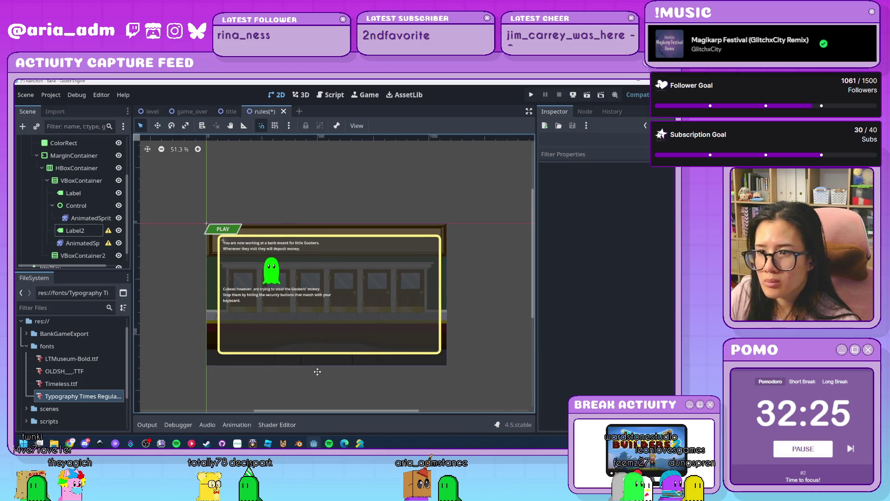
Add a Control2 node under VBoxContainer and move AnimatedSprite2D2 into it
{"action": "scroll", "coordinate": [317, 372], "scroll_direction": "up", "scroll_amount": 2}
{"action": "left_click", "coordinate": [79, 245]}
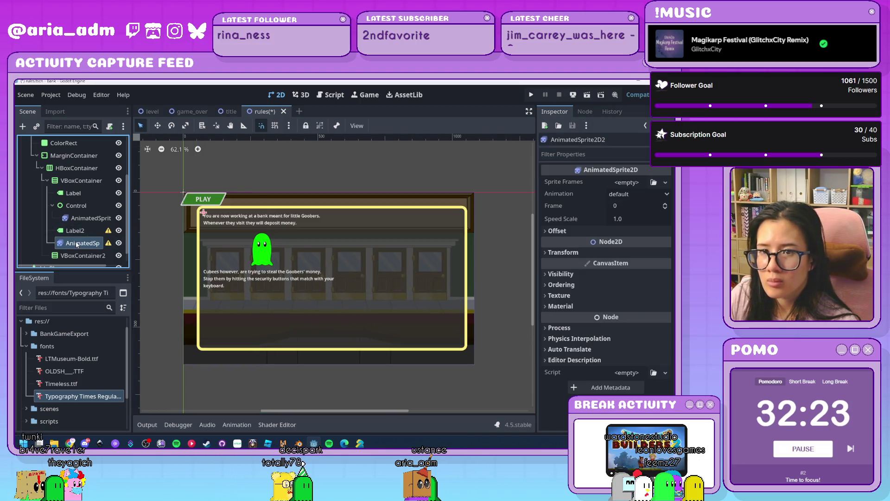
{"action": "left_click", "coordinate": [76, 232]}
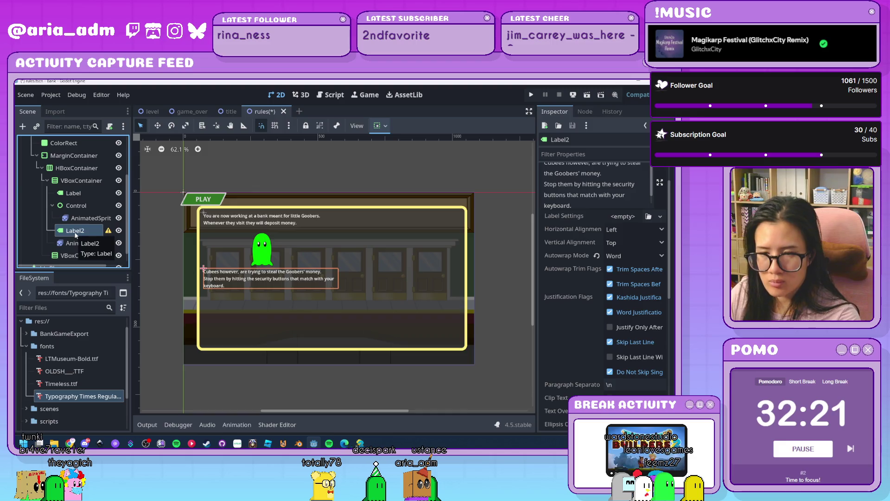
{"action": "key", "text": "ctrl+a"}
{"action": "key", "text": "Escape"}
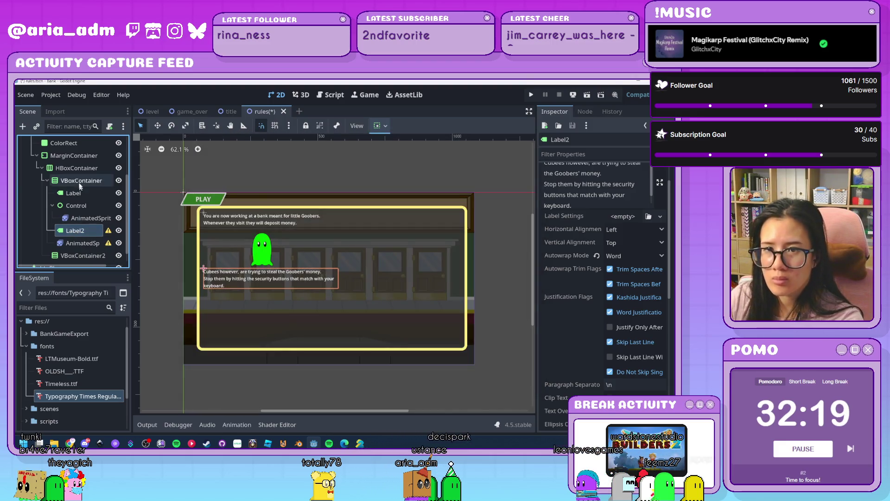
{"action": "left_click", "coordinate": [76, 180]}
{"action": "key", "text": "ctrl+a"}
{"action": "type", "text": "cont"}
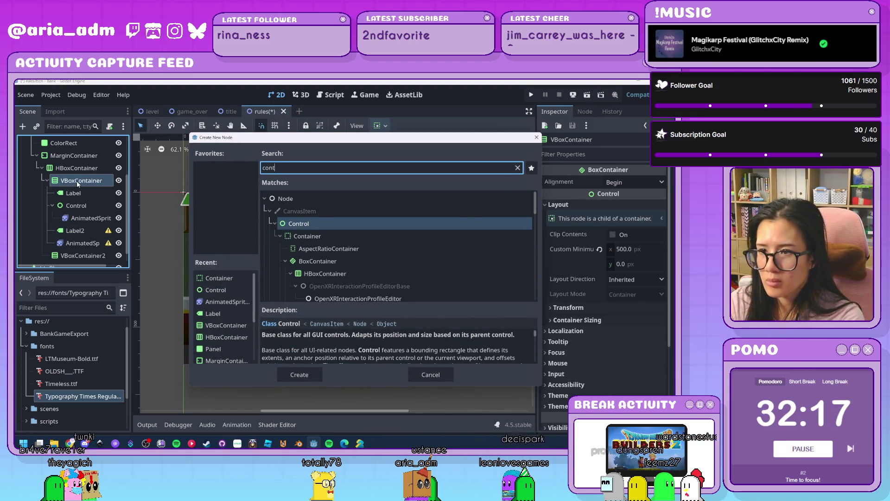
{"action": "key", "text": "Return"}
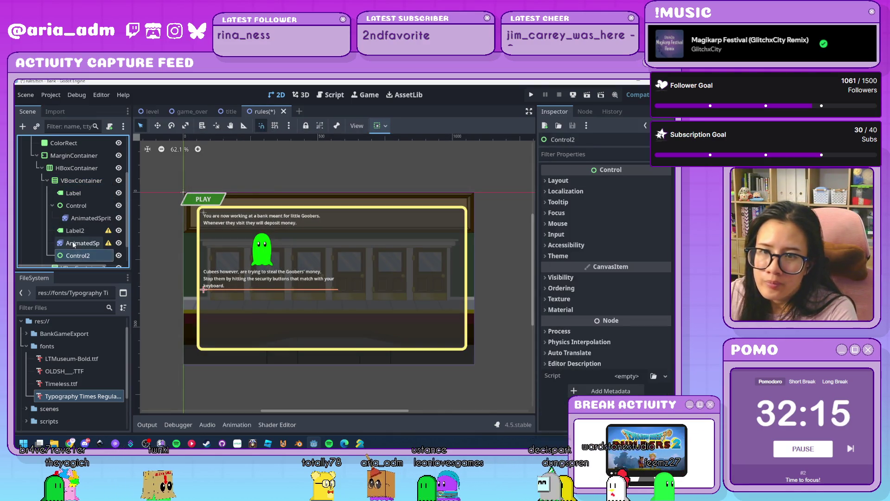
{"action": "left_click_drag", "start_coordinate": [74, 245], "coordinate": [77, 256]}
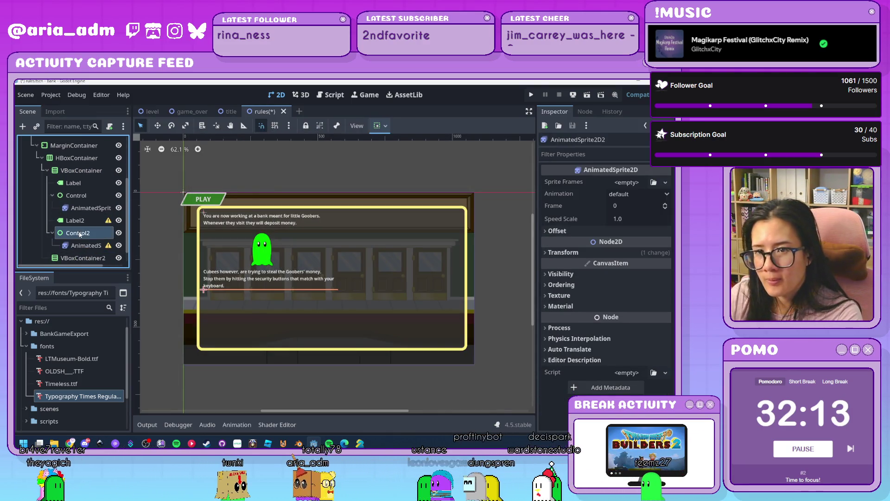
Give Control2 a custom minimum size of 0 by 150 px
{"action": "left_click", "coordinate": [79, 233]}
{"action": "left_click", "coordinate": [560, 181]}
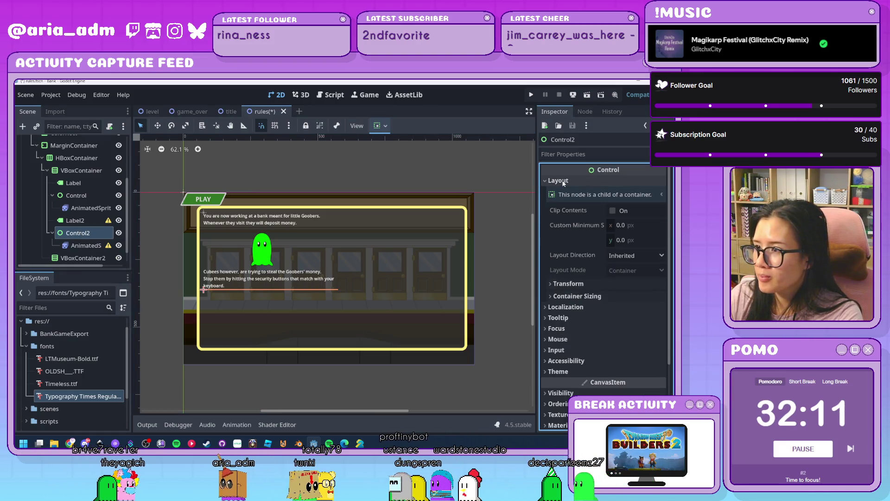
{"action": "left_click", "coordinate": [649, 226]}
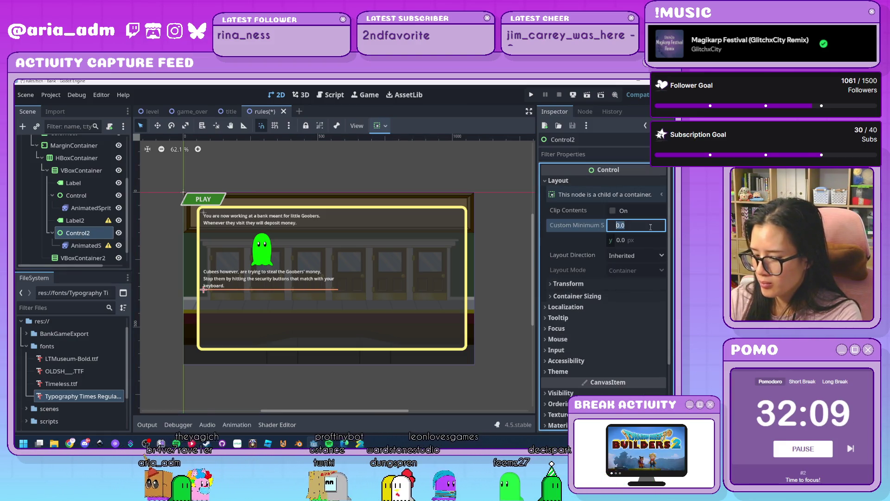
{"action": "left_click", "coordinate": [642, 241]}
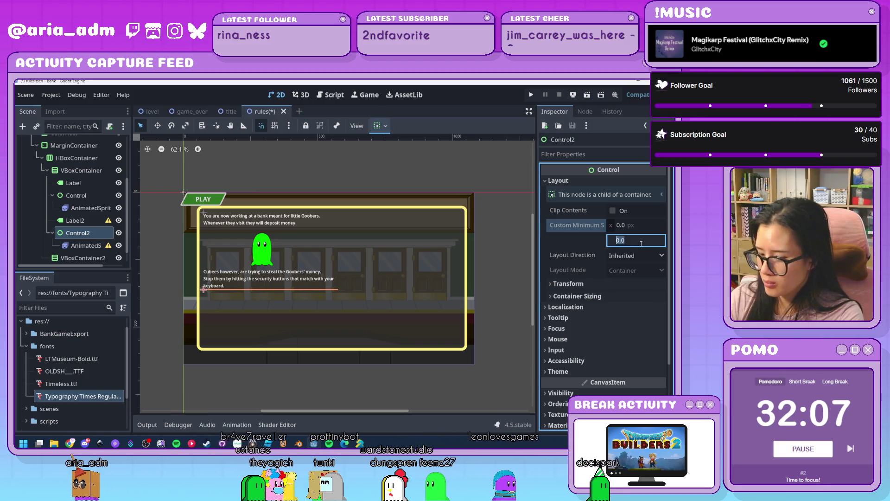
{"action": "type", "text": "150"}
{"action": "key", "text": "Return"}
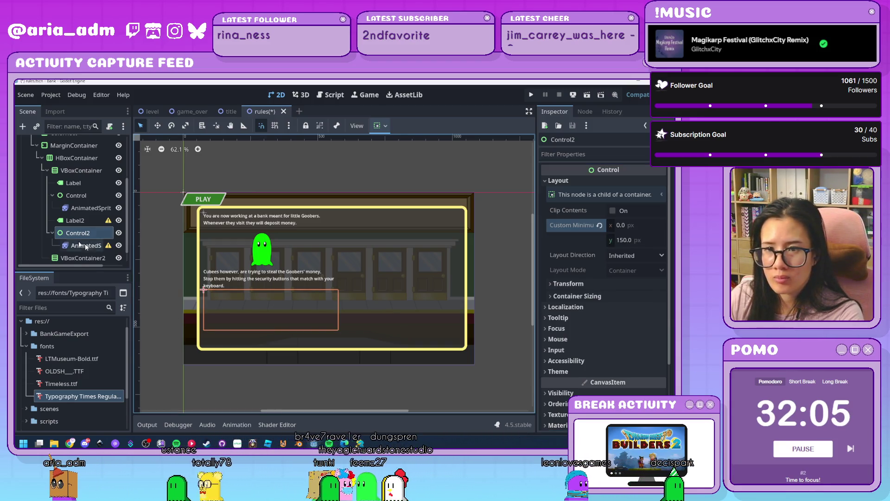
{"action": "left_click", "coordinate": [86, 246]}
{"action": "left_click", "coordinate": [636, 182]}
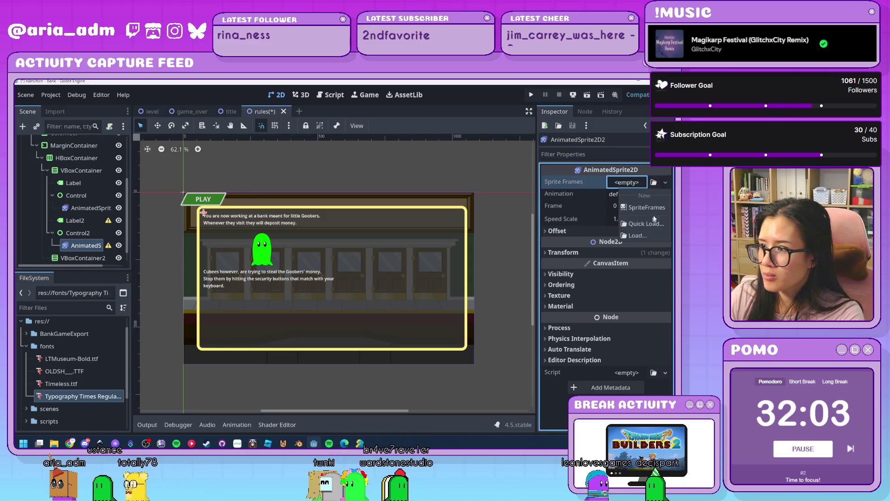
Give the sprite new SpriteFrames with red and yellow button frames from the sprite sheet
{"action": "left_click", "coordinate": [649, 208]}
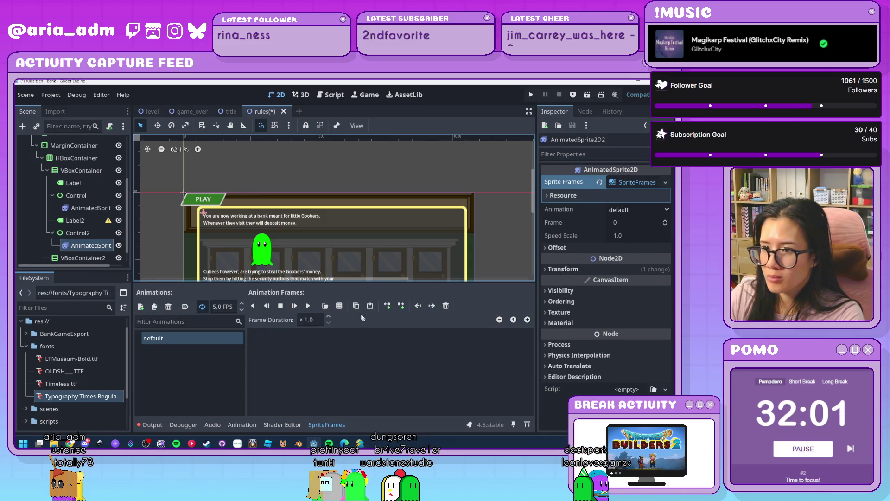
{"action": "left_click", "coordinate": [339, 309]}
{"action": "double_click", "coordinate": [388, 173]}
{"action": "left_click", "coordinate": [216, 335]}
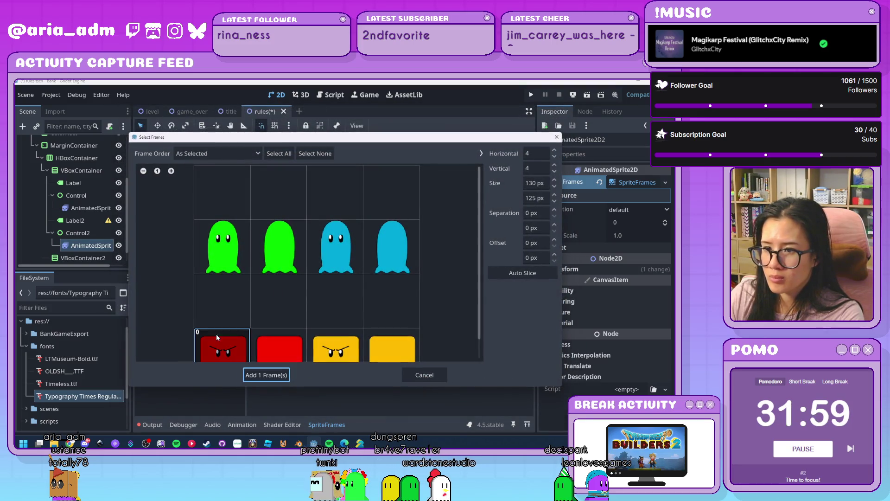
{"action": "left_click", "coordinate": [266, 375]}
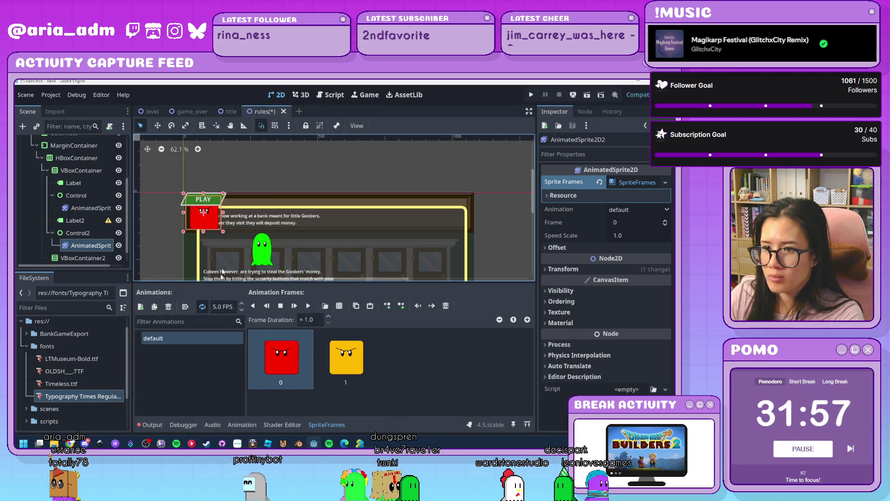
Uncentre the button sprite and offset it 150 px right and 300 px down
{"action": "scroll", "coordinate": [349, 266], "scroll_direction": "down", "scroll_amount": 3}
{"action": "scroll", "coordinate": [338, 267], "scroll_direction": "down", "scroll_amount": 2}
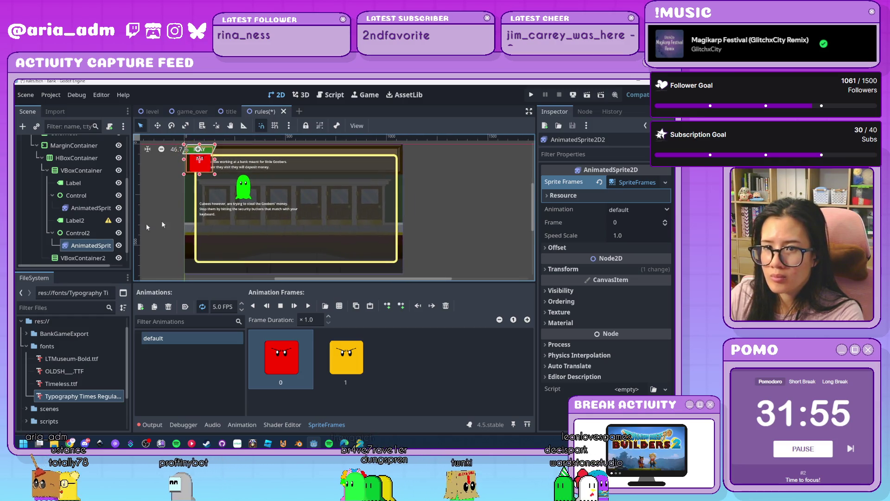
{"action": "left_click", "coordinate": [559, 248]}
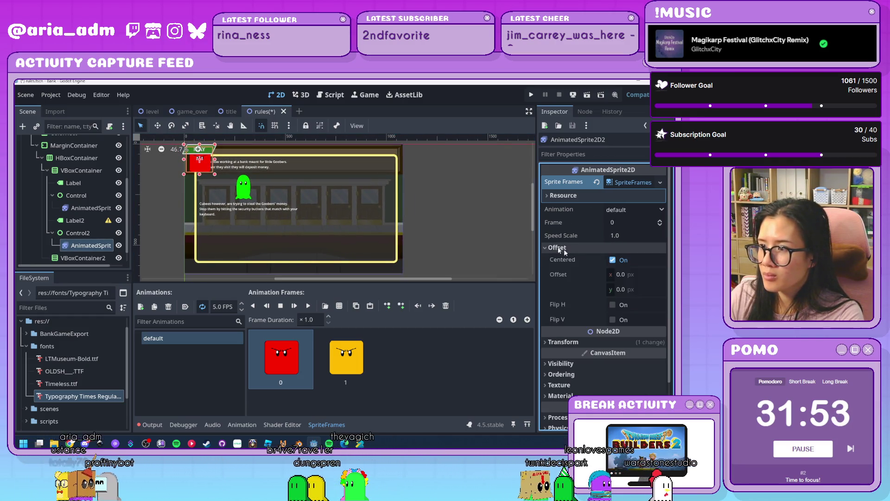
{"action": "left_click", "coordinate": [614, 260]}
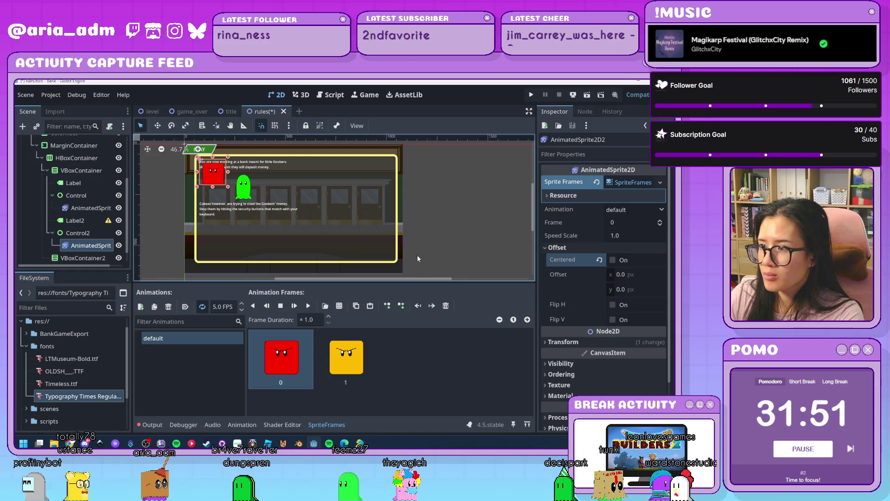
{"action": "left_click", "coordinate": [621, 275]}
{"action": "type", "text": "150"}
{"action": "key", "text": "Return"}
{"action": "type", "text": "300"}
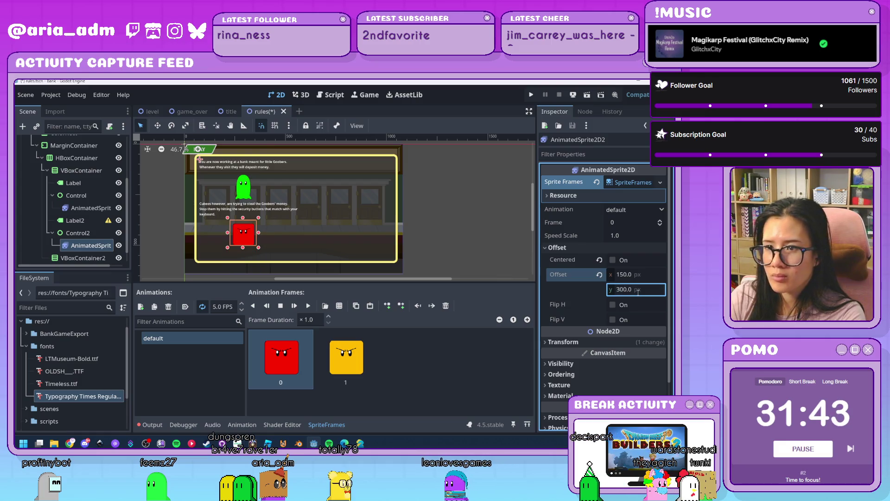
{"action": "left_click", "coordinate": [467, 238]}
{"action": "scroll", "coordinate": [450, 244], "scroll_direction": "down", "scroll_amount": 1}
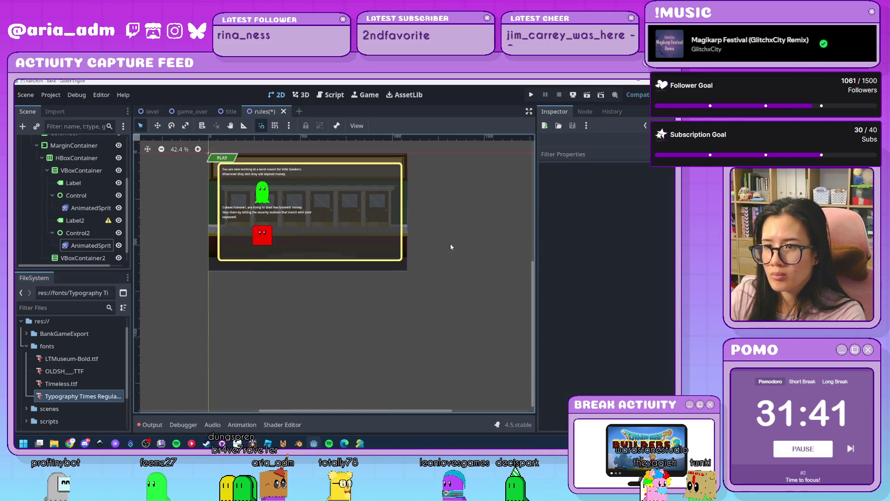
Set the button animation's playback speed to 1 FPS
{"action": "scroll", "coordinate": [425, 290], "scroll_direction": "up", "scroll_amount": 2}
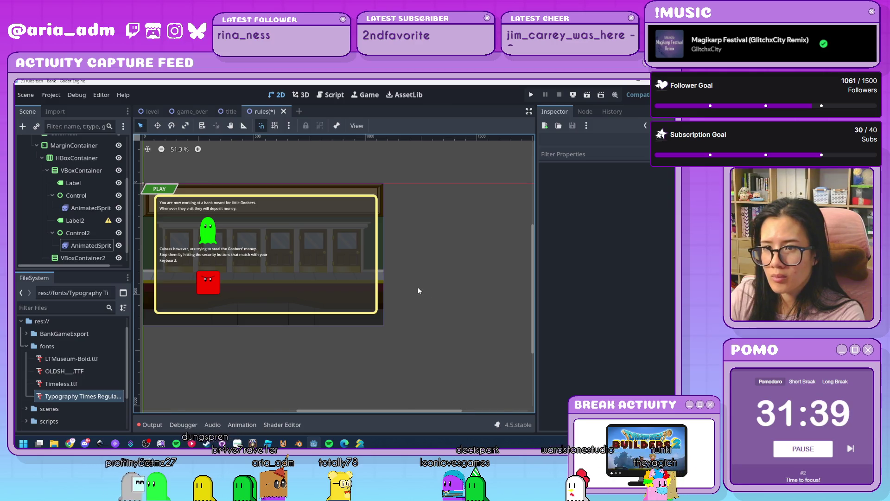
{"action": "left_click", "coordinate": [91, 245]}
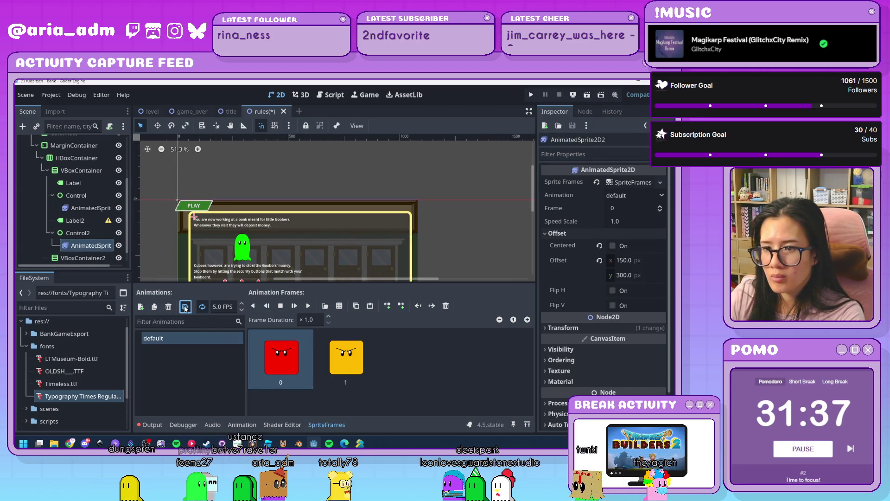
{"action": "left_click", "coordinate": [470, 265]}
{"action": "left_click", "coordinate": [91, 245]}
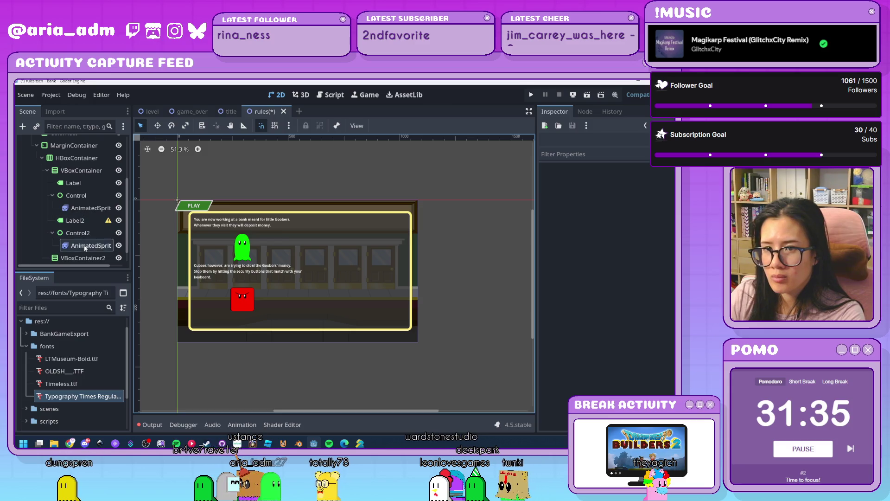
{"action": "left_click", "coordinate": [217, 306]}
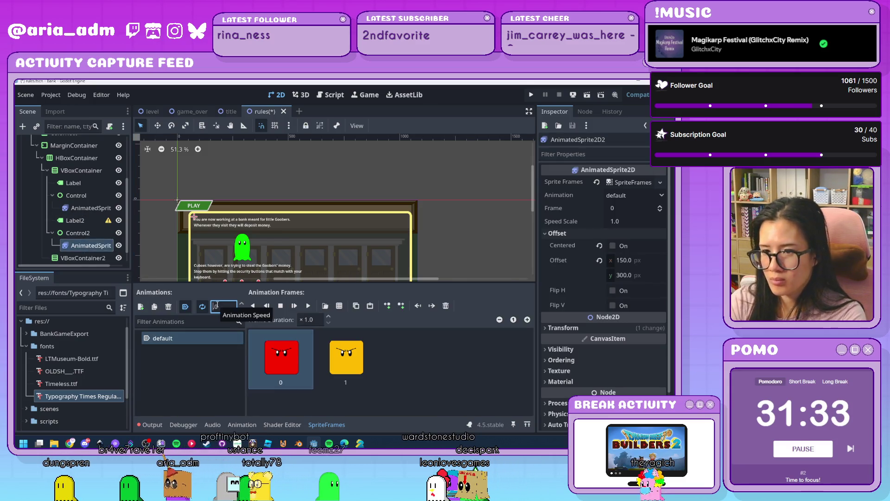
{"action": "left_click", "coordinate": [448, 233]}
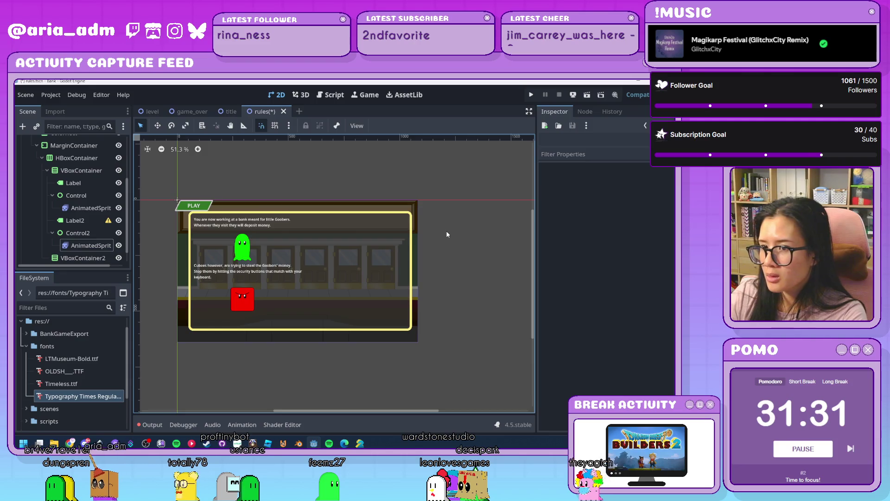
{"action": "scroll", "coordinate": [447, 234], "scroll_direction": "up", "scroll_amount": 1}
{"action": "scroll", "coordinate": [447, 235], "scroll_direction": "down", "scroll_amount": 1}
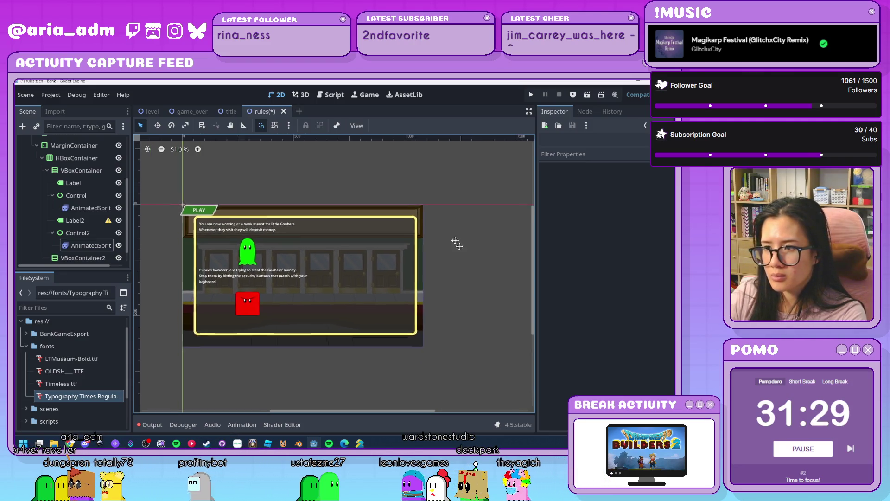
{"action": "scroll", "coordinate": [449, 271], "scroll_direction": "up", "scroll_amount": 1}
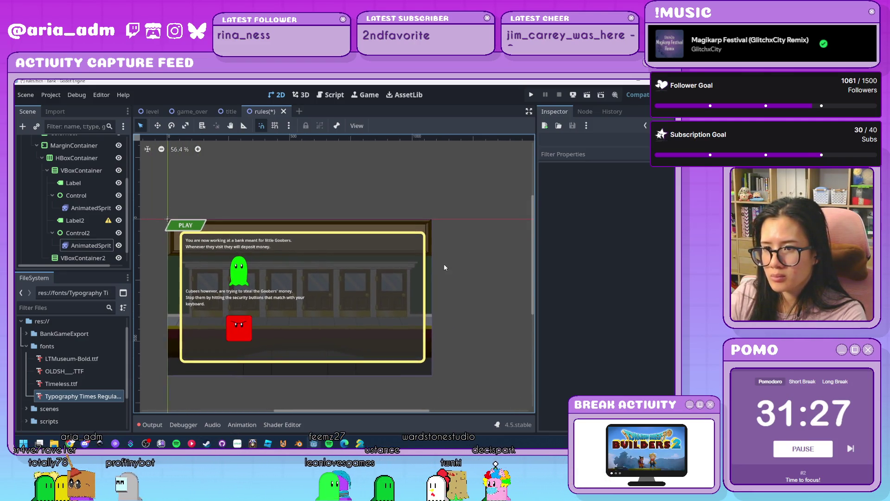
Add a new Label node under VBoxContainer2 and begin editing its text
{"action": "left_click", "coordinate": [75, 233]}
{"action": "left_click", "coordinate": [75, 245]}
{"action": "scroll", "coordinate": [76, 187], "scroll_direction": "down", "scroll_amount": 1}
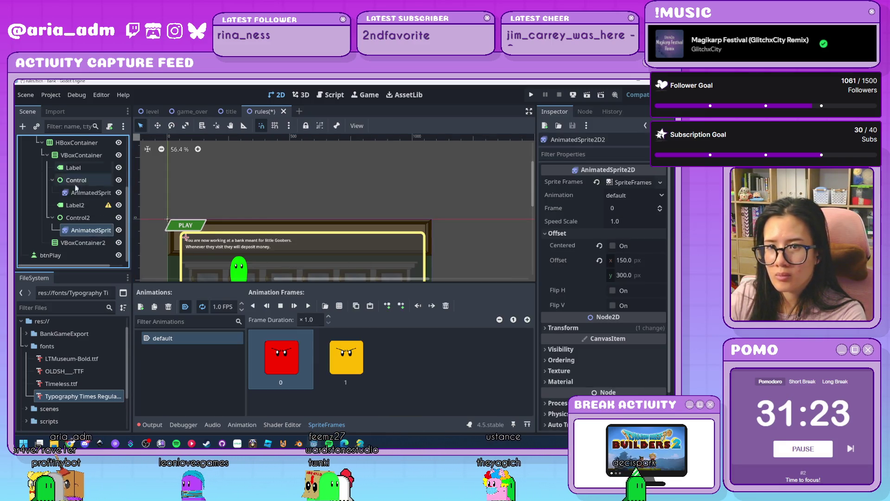
{"action": "key", "text": "ctrl+a"}
{"action": "type", "text": "labe"}
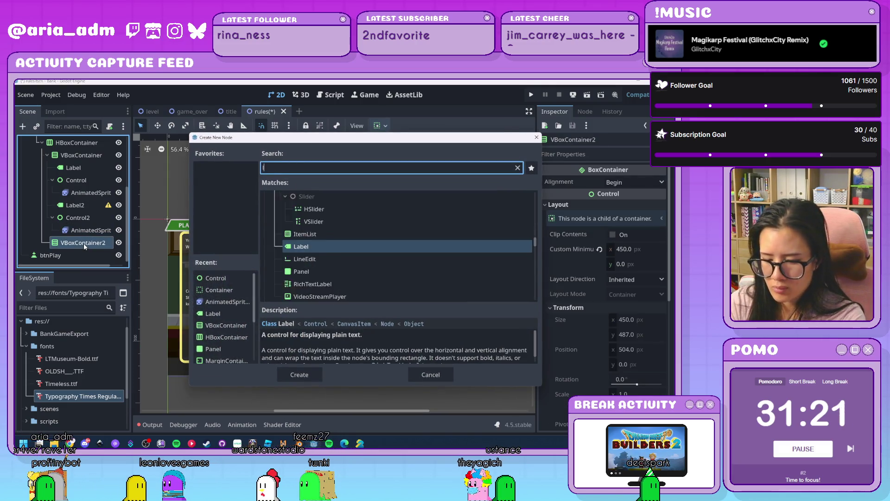
{"action": "key", "text": "Return"}
{"action": "left_click", "coordinate": [581, 216]}
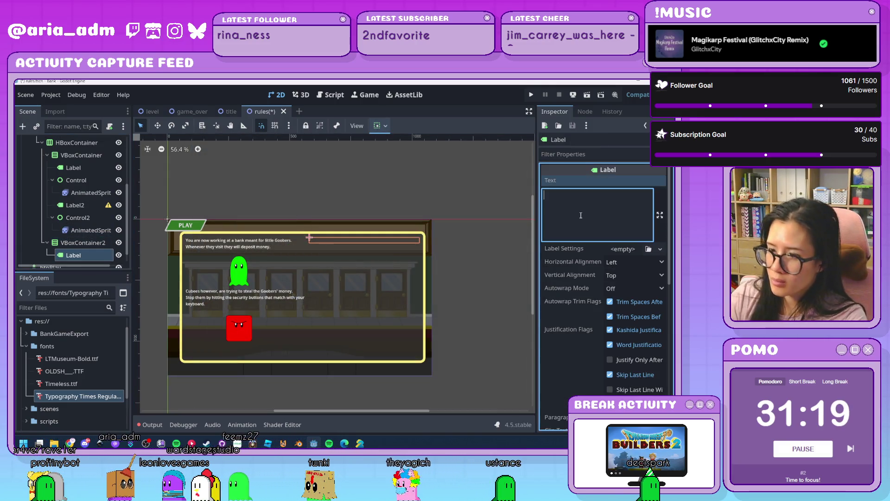
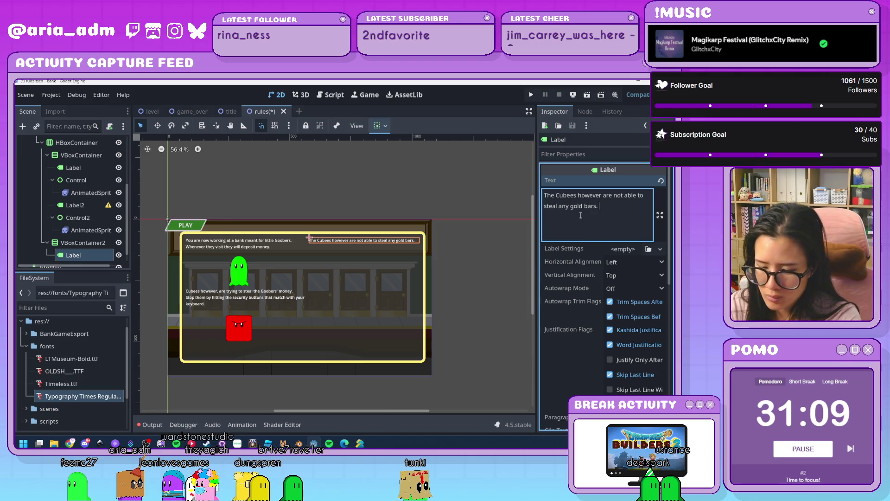
Finish the Cubees rule: with 100 coins, hit SPACEBAR to convert it to a gold bar
{"action": "type", "text": "When you hav"}
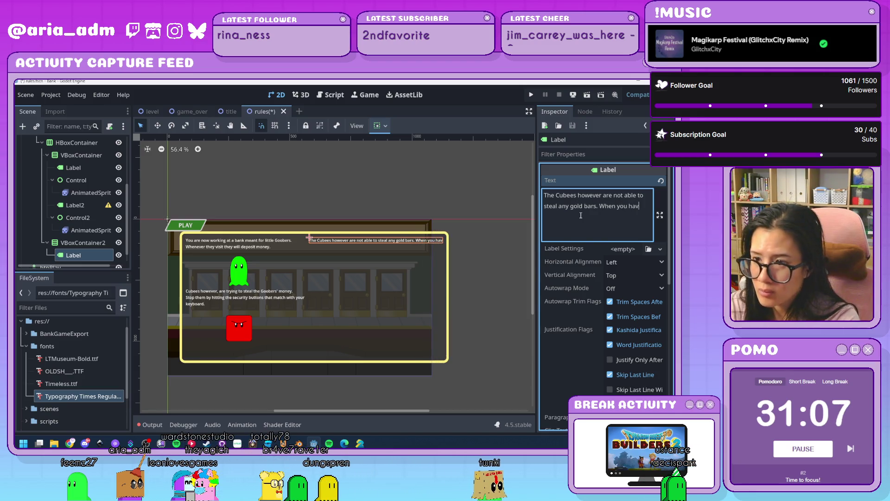
{"action": "type", "text": "e "}
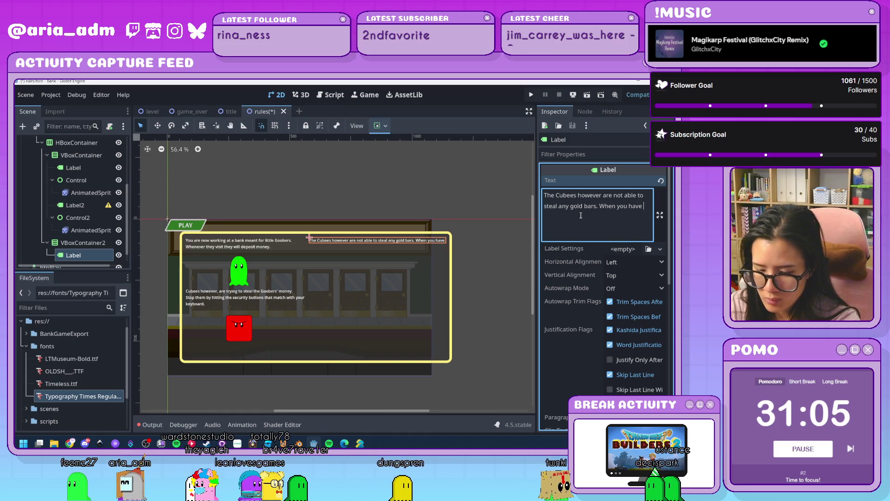
{"action": "type", "text": "100 coins"}
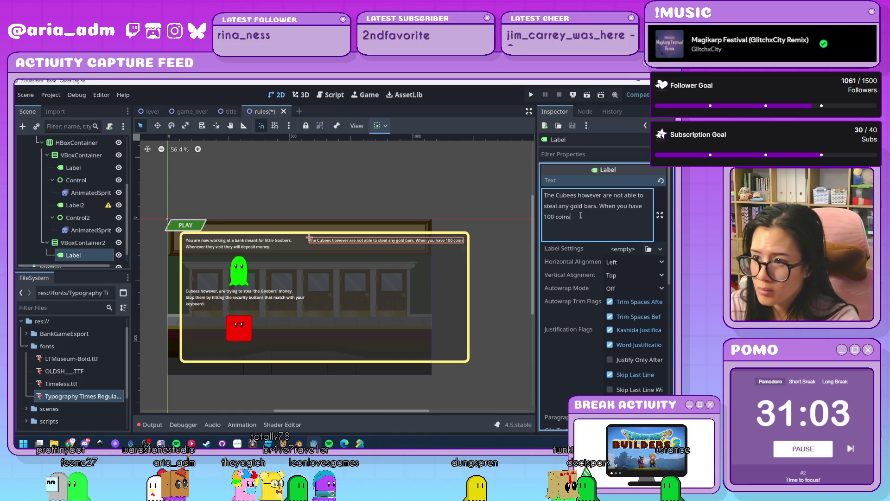
{"action": "type", "text": ", hit S"}
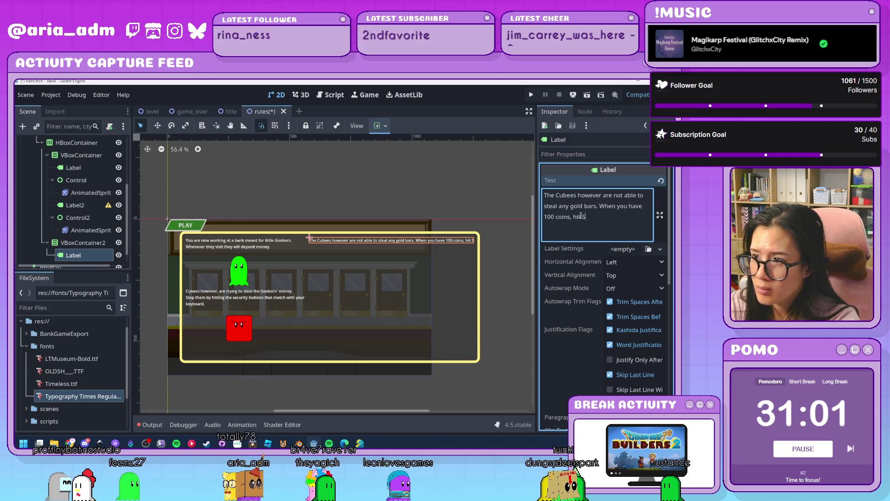
{"action": "type", "text": "PACEBAR to "}
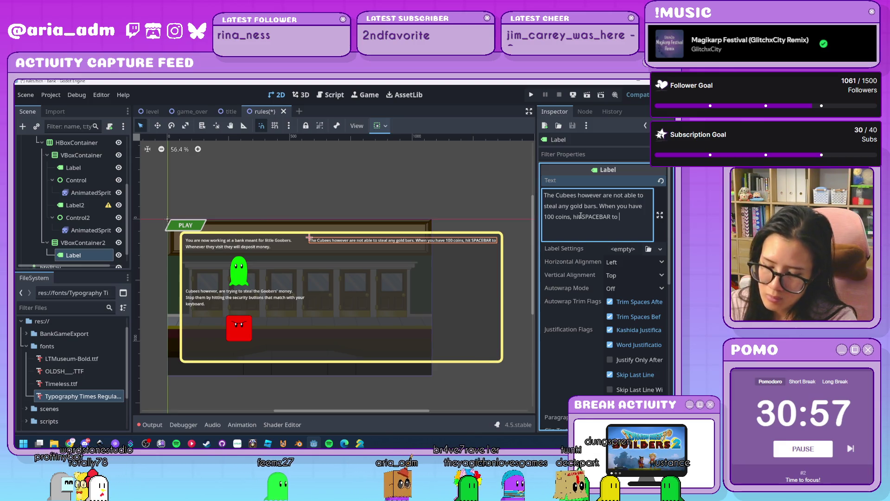
{"action": "type", "text": "convert"}
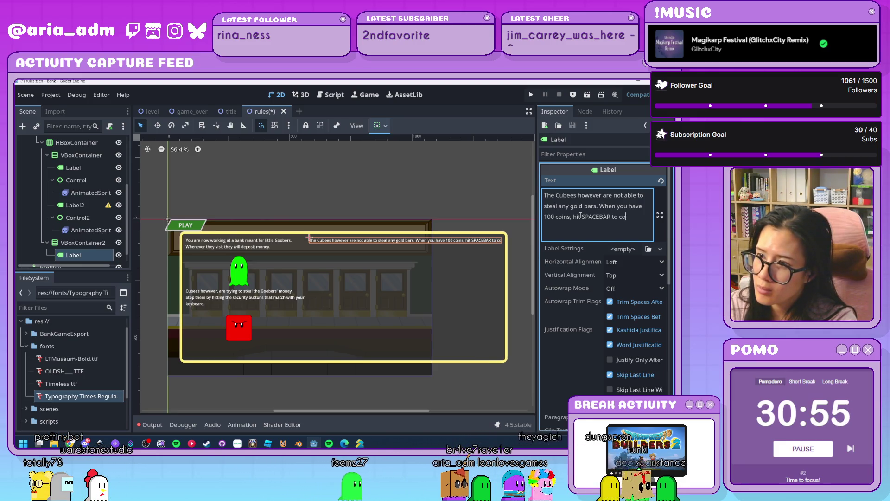
{"action": "type", "text": " it to a bar."}
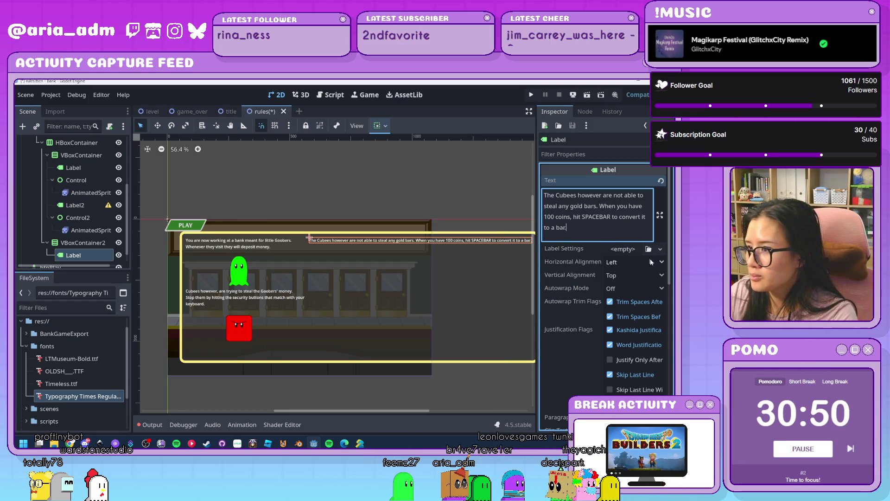
{"action": "left_click", "coordinate": [651, 262]}
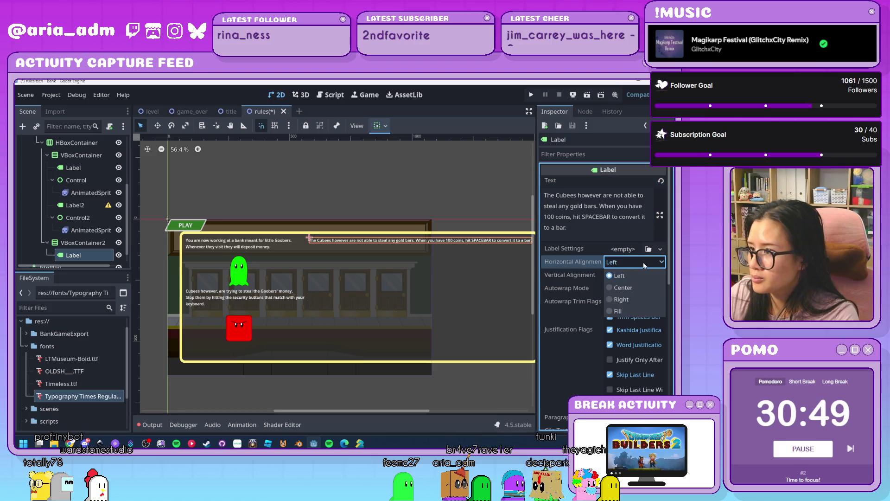
Set the Cubees rule label's Autowrap Mode to Word
{"action": "left_click", "coordinate": [635, 276]}
{"action": "left_click", "coordinate": [635, 277]}
{"action": "left_click", "coordinate": [628, 289]}
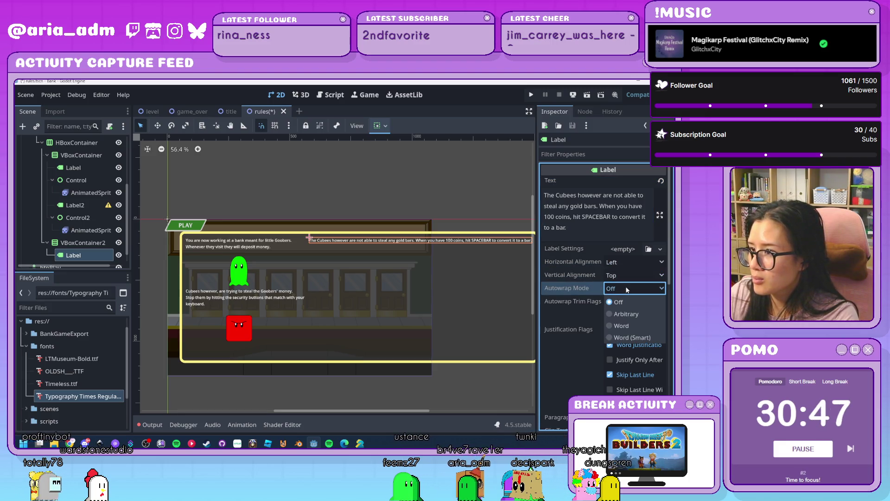
{"action": "left_click", "coordinate": [637, 326]}
{"action": "left_click", "coordinate": [483, 311]}
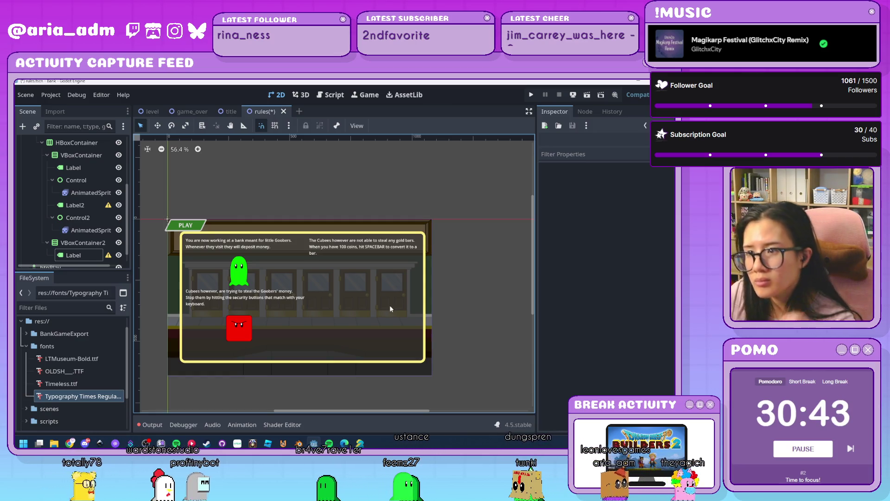
Add a new Label node, Label2, under VBoxContainer2
{"action": "scroll", "coordinate": [85, 258], "scroll_direction": "down", "scroll_amount": 1}
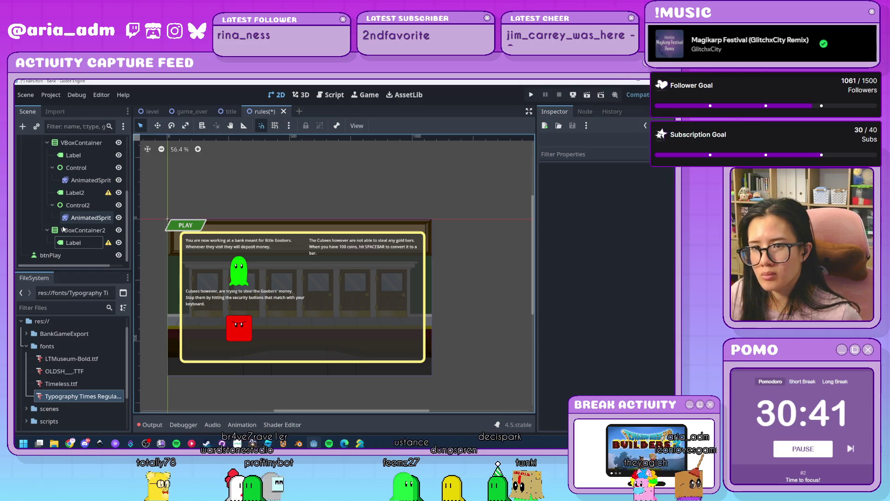
{"action": "left_click", "coordinate": [85, 243]}
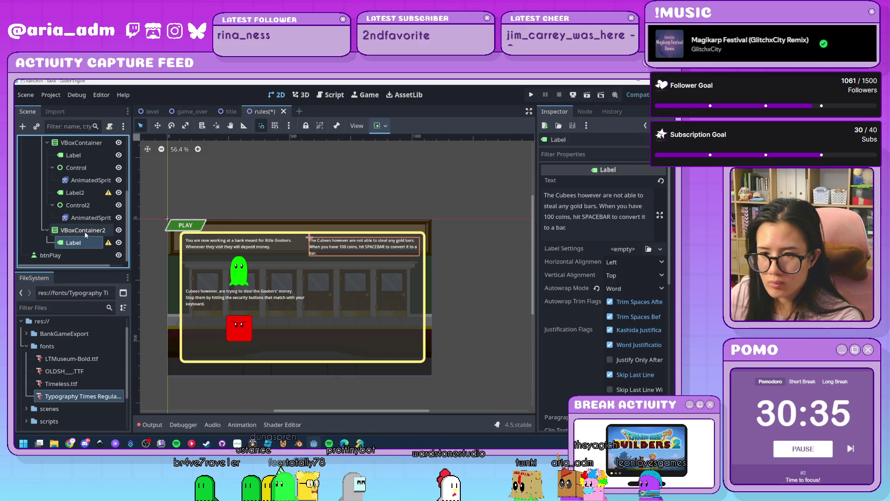
{"action": "left_click", "coordinate": [85, 233]}
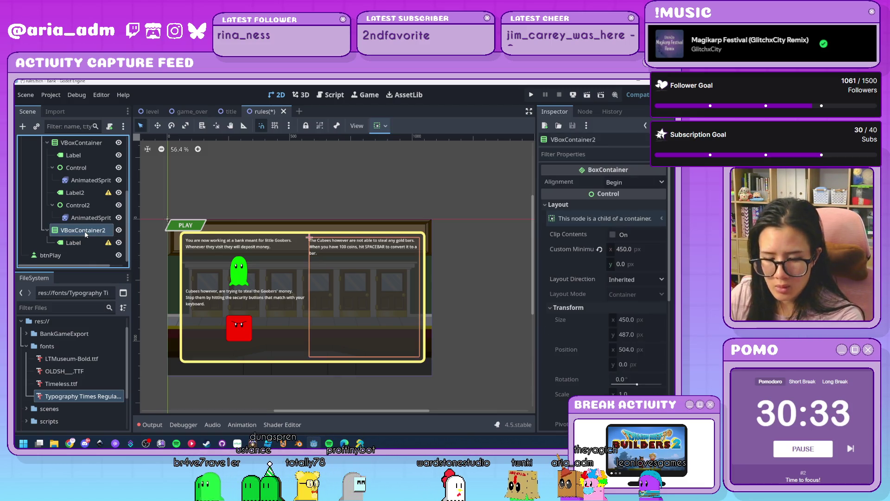
{"action": "key", "text": "ctrl+a"}
{"action": "double_click", "coordinate": [317, 245]}
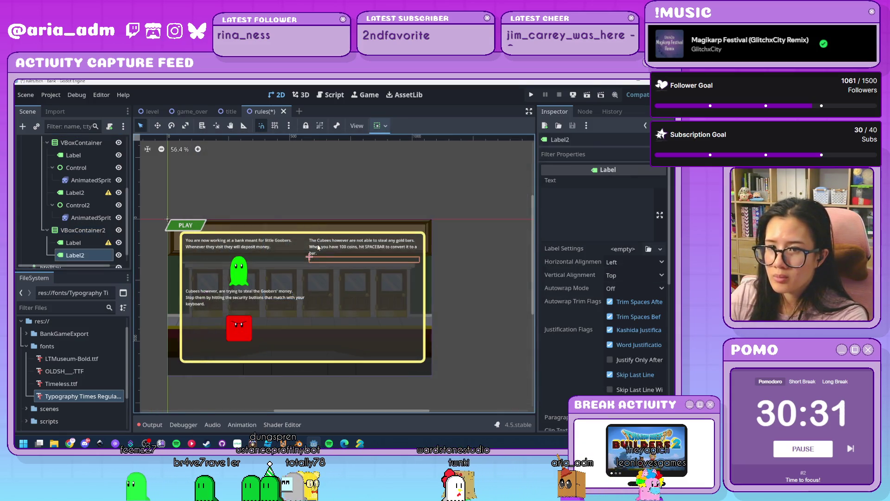
Replace Label2's draft text with 'As you get quicker, the visits from the Goobers and the Cubees will'
{"action": "left_click", "coordinate": [616, 226]}
{"action": "type", "text": "If you get robbed 3 t"}
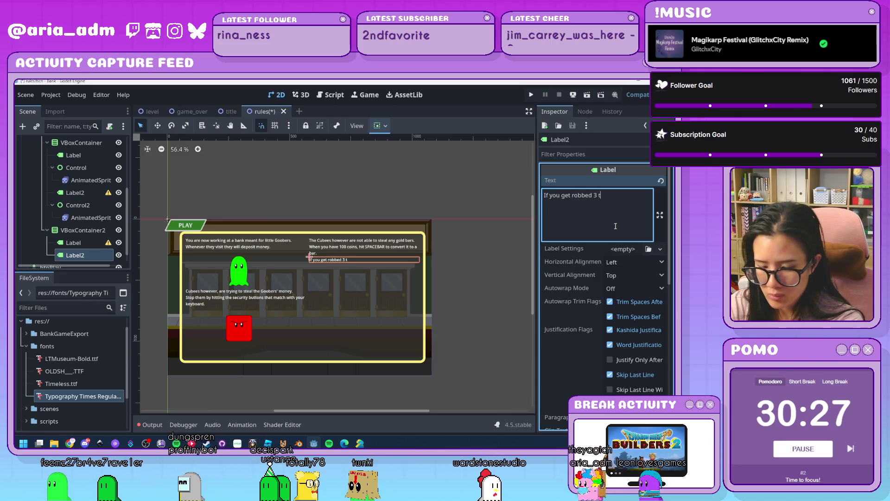
{"action": "type", "text": "imes hwoever"}
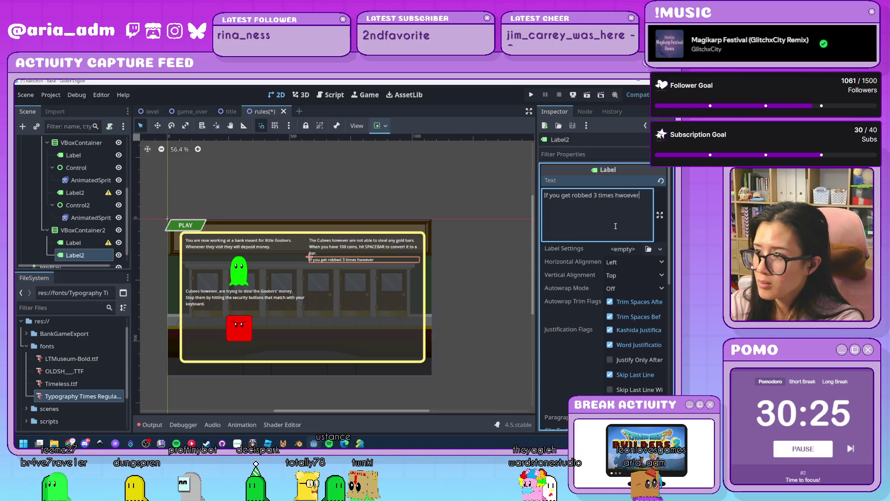
{"action": "key", "text": "BackSpace"}
{"action": "key", "text": "BackSpace"}
{"action": "key", "text": "BackSpace"}
{"action": "key", "text": "BackSpace"}
{"action": "key", "text": "BackSpace"}
{"action": "key", "text": "BackSpace"}
{"action": "type", "text": "o"}
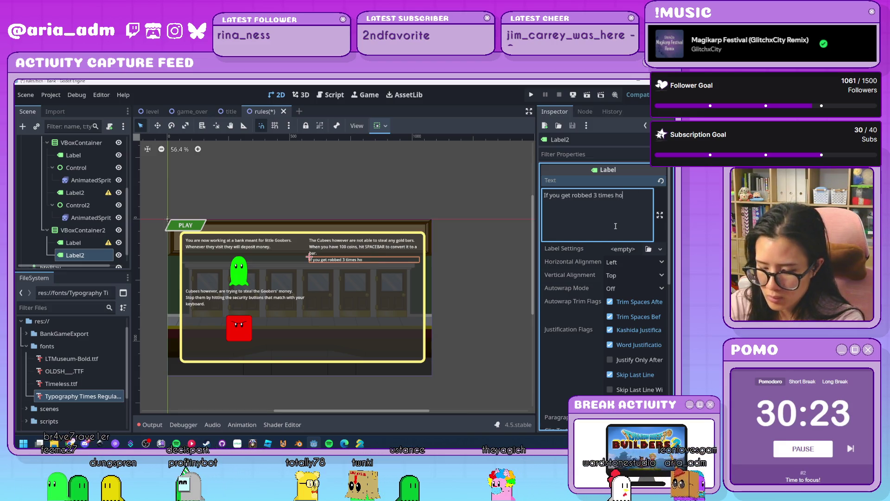
{"action": "type", "text": "wever, you "}
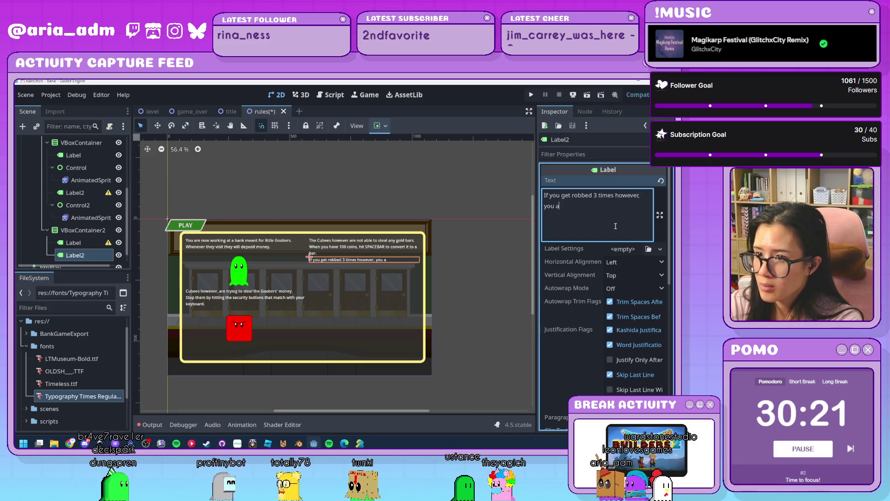
{"action": "type", "text": "are f"}
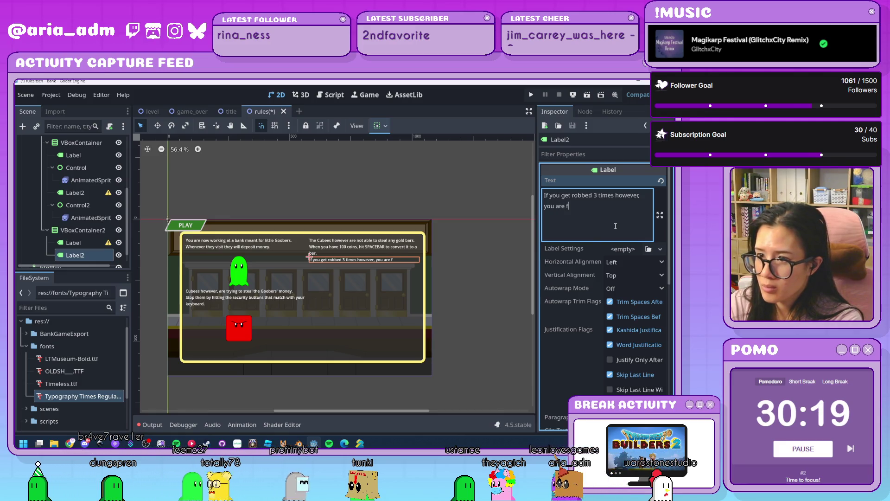
{"action": "type", "text": "ired."}
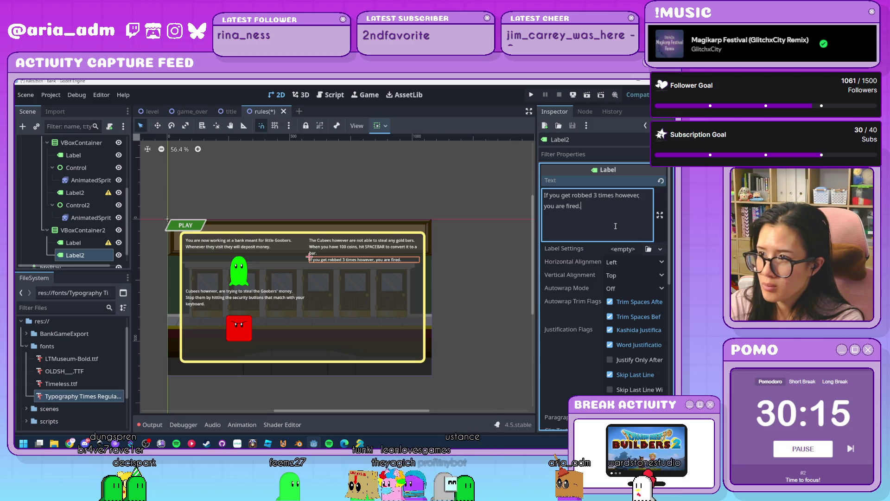
{"action": "key", "text": "ctrl+a"}
{"action": "type", "text": "As you g"}
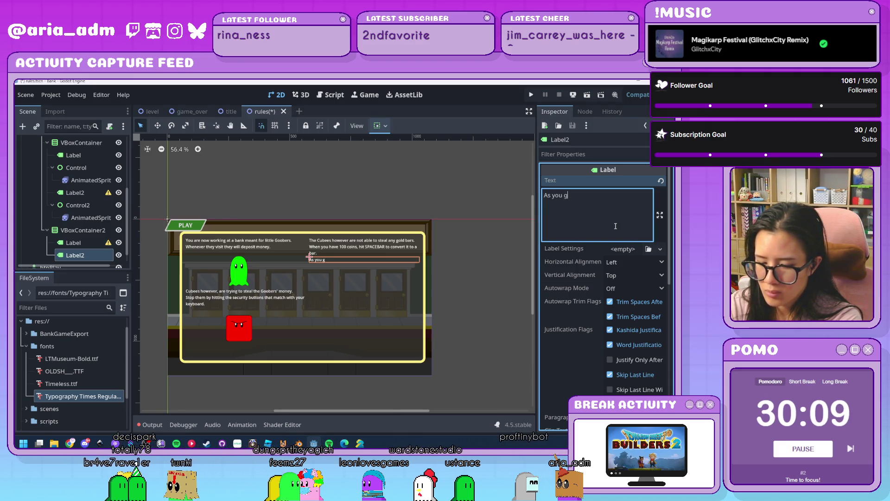
{"action": "type", "text": "et quicker, "}
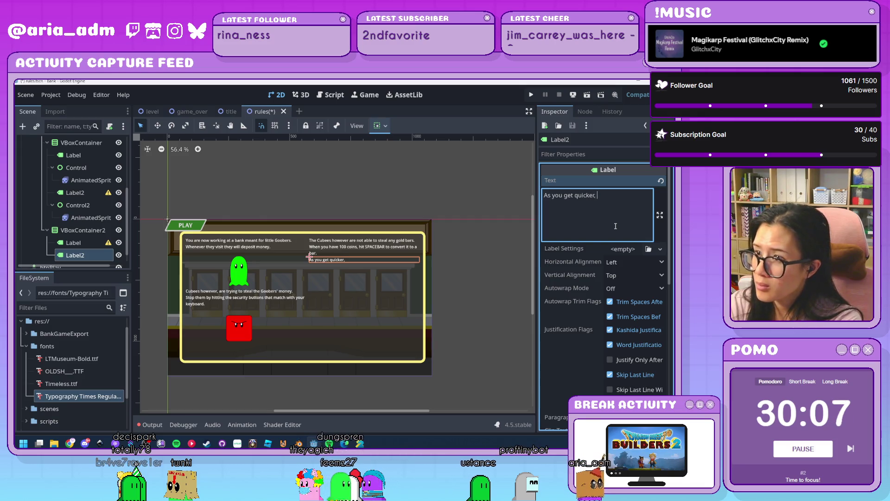
{"action": "type", "text": "so will"}
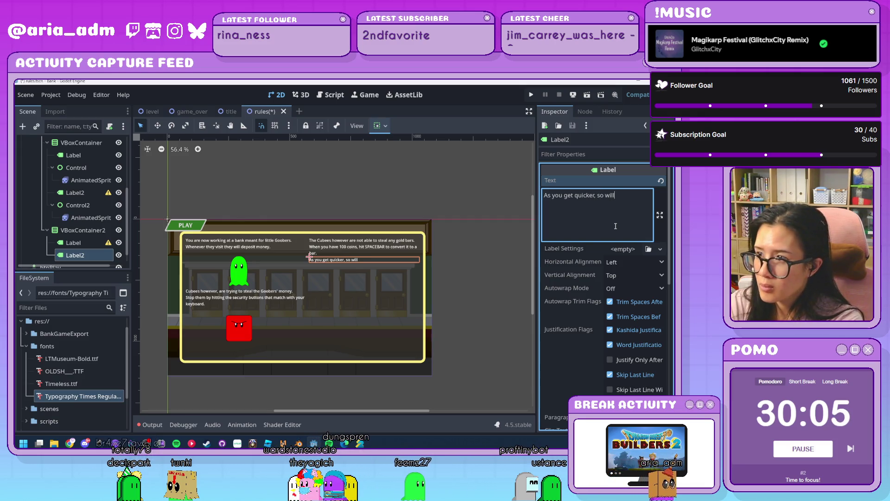
{"action": "type", "text": " the visits f"}
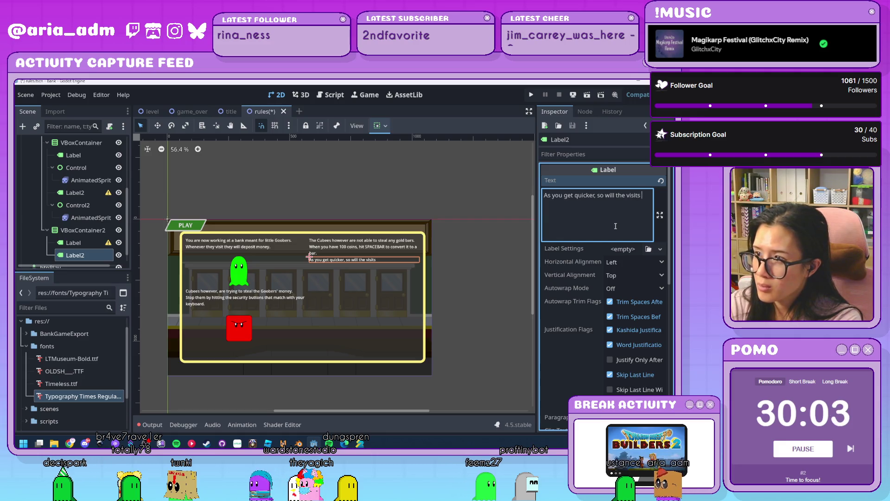
{"action": "key", "text": "BackSpace"}
{"action": "key", "text": "BackSpace"}
{"action": "key", "text": "BackSpace"}
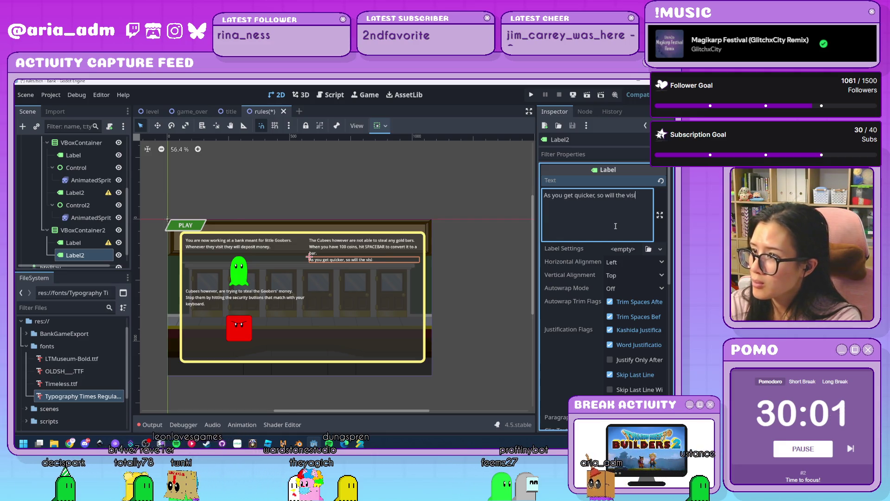
{"action": "type", "text": "the"}
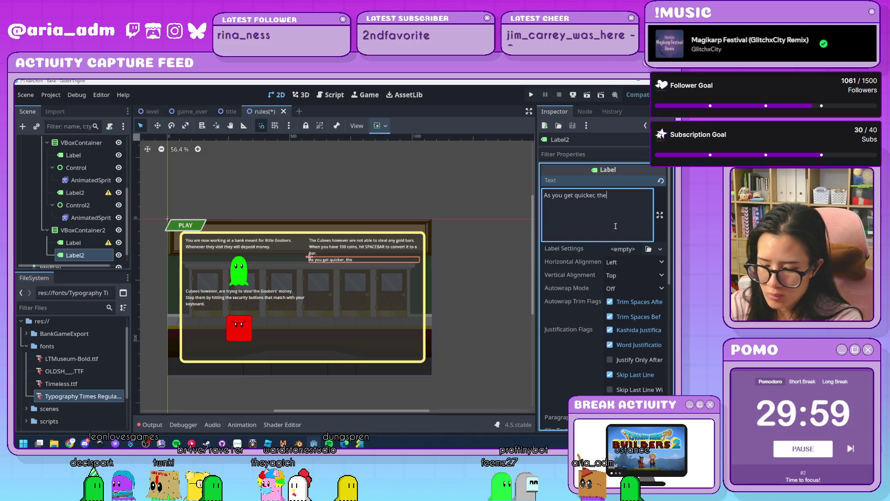
{"action": "type", "text": " visitns from the "}
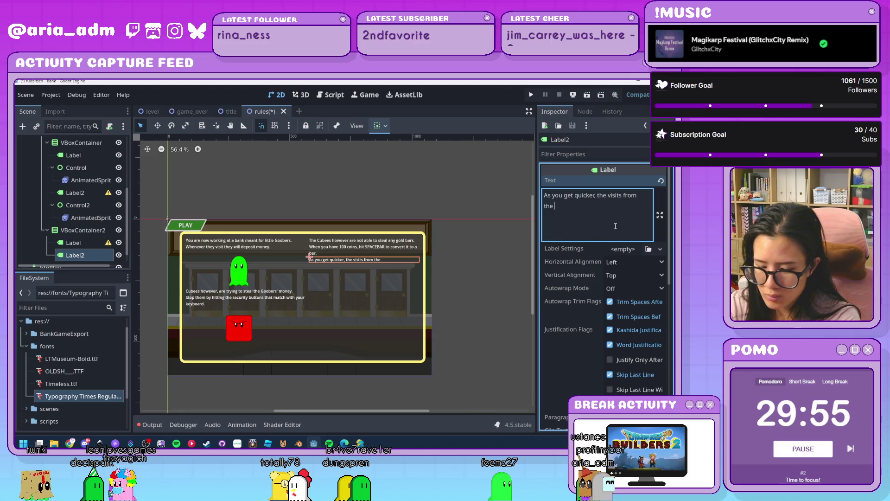
{"action": "type", "text": "Goobers and the "}
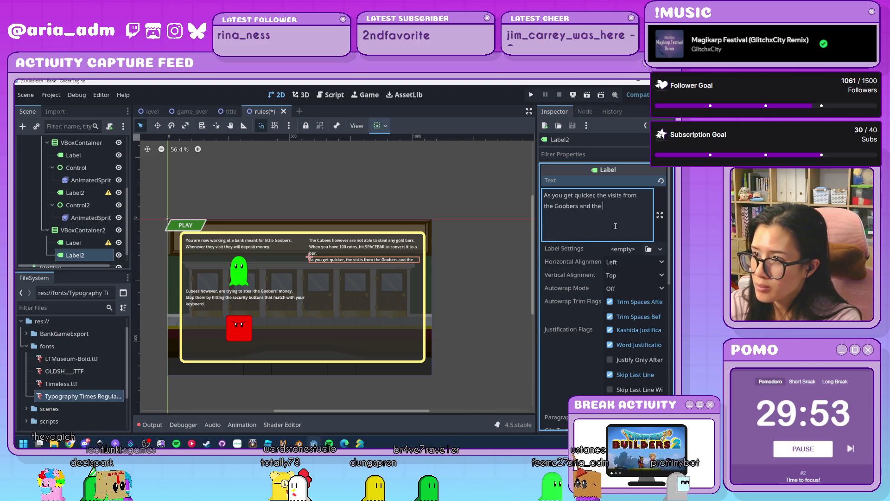
{"action": "type", "text": "Cubee"}
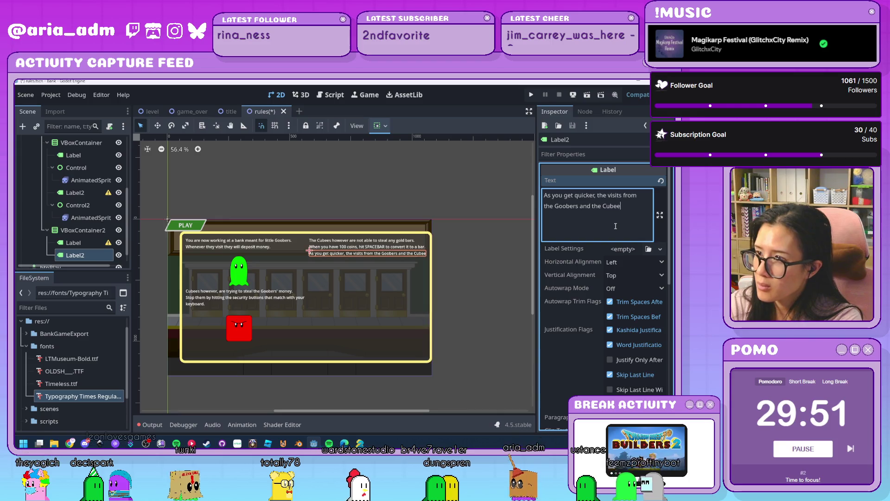
{"action": "type", "text": "s will"}
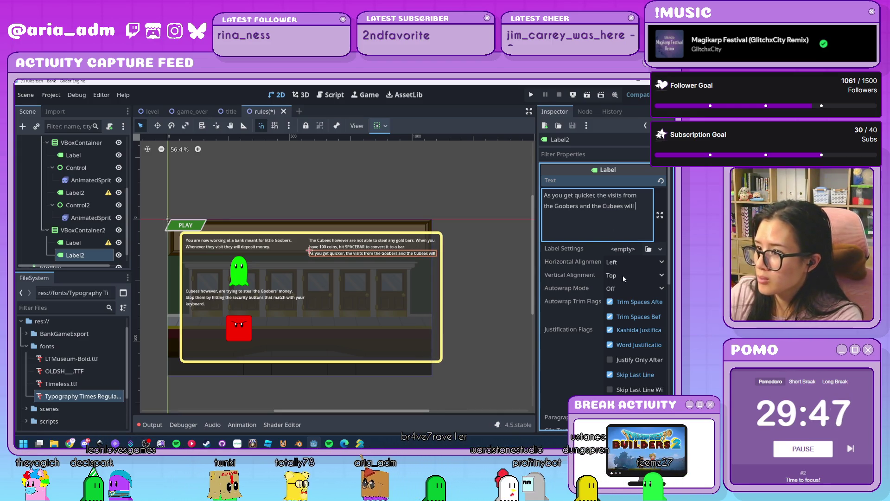
{"action": "left_click", "coordinate": [621, 288]}
Word-wrap Label2 and finish it: visits become more frequent; robbed 3 times, you'll be fired
{"action": "left_click", "coordinate": [621, 326]}
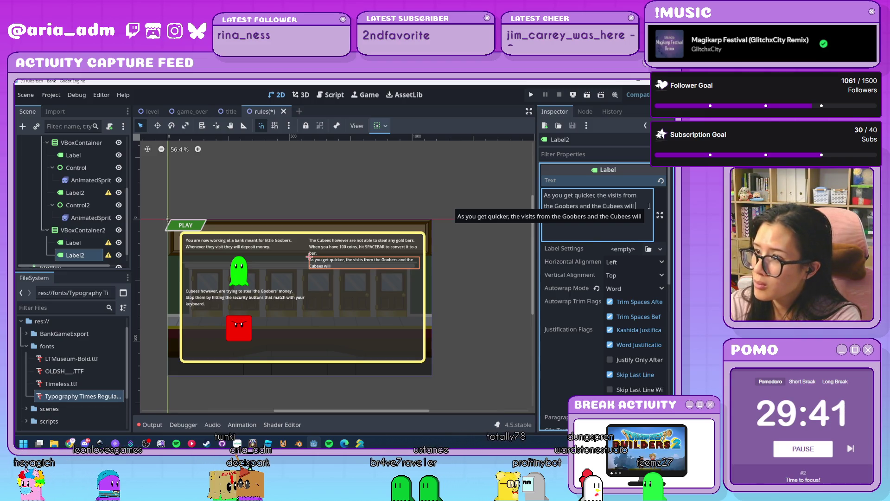
{"action": "type", "text": "rease and al"}
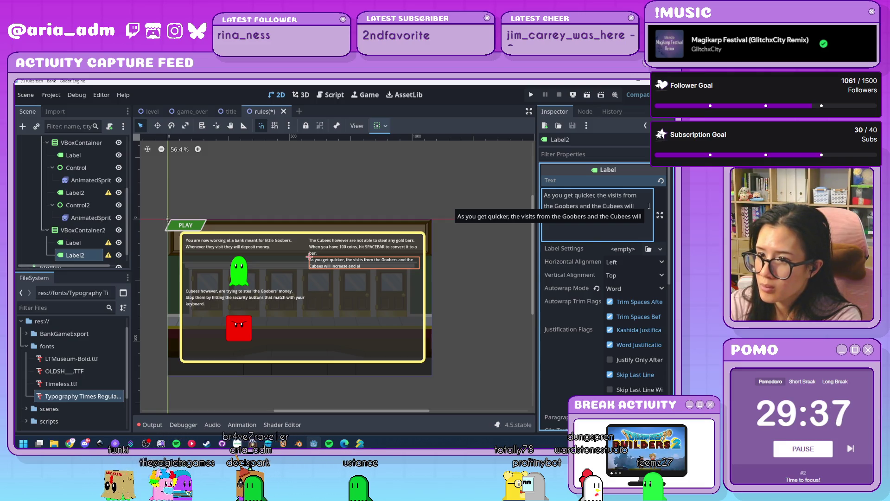
{"action": "key", "text": "BackSpace"}
{"action": "key", "text": "BackSpace"}
{"action": "key", "text": "BackSpace"}
{"action": "key", "text": "BackSpace"}
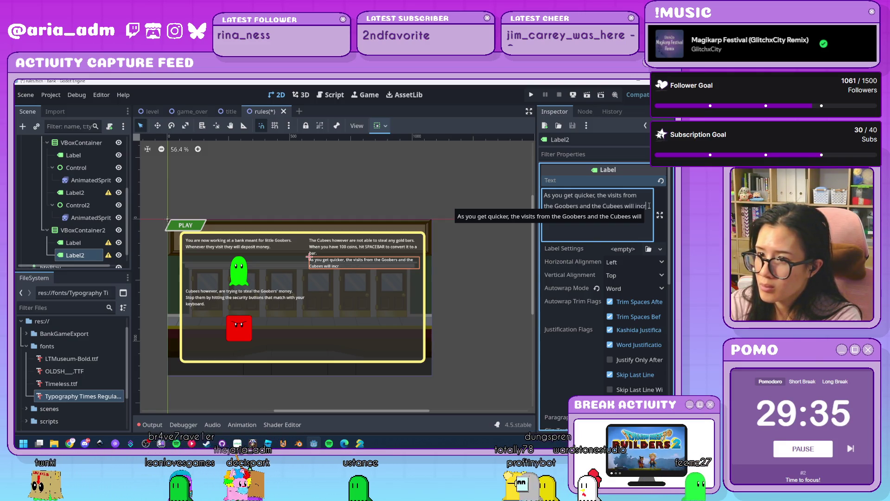
{"action": "type", "text": "be"}
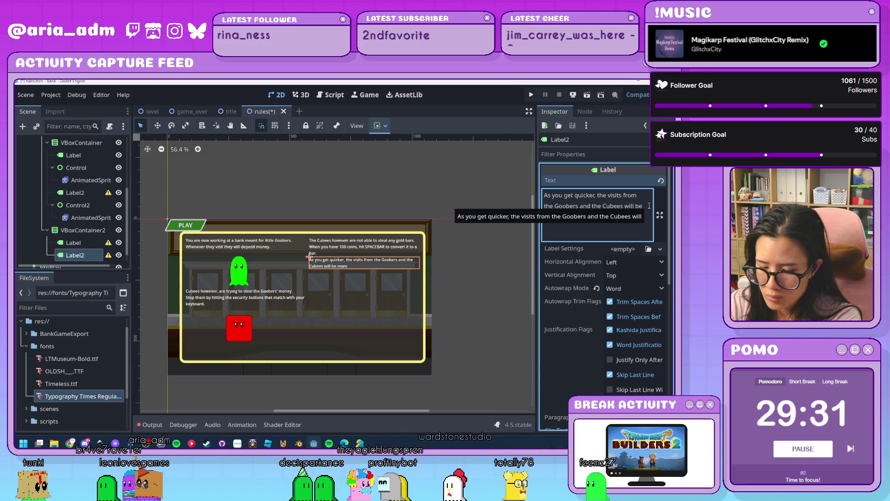
{"action": "type", "text": " more frequent and they will carry out their business faster too"}
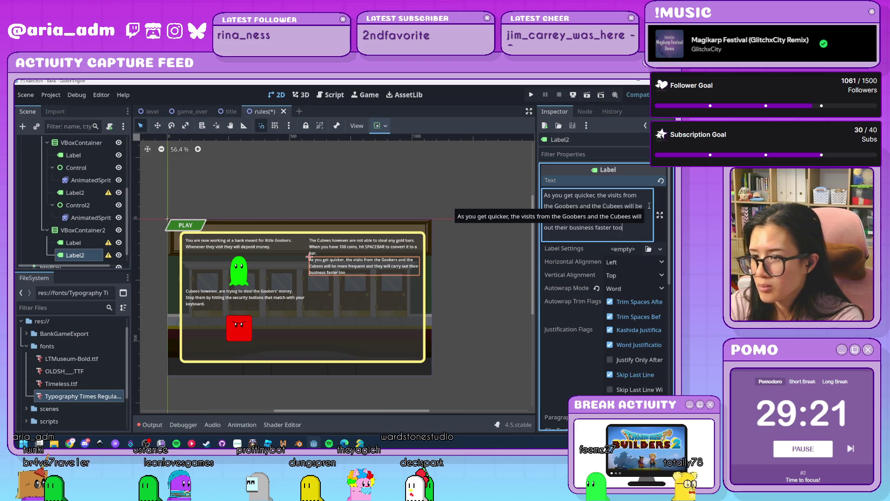
{"action": "type", "text": "Watch you"}
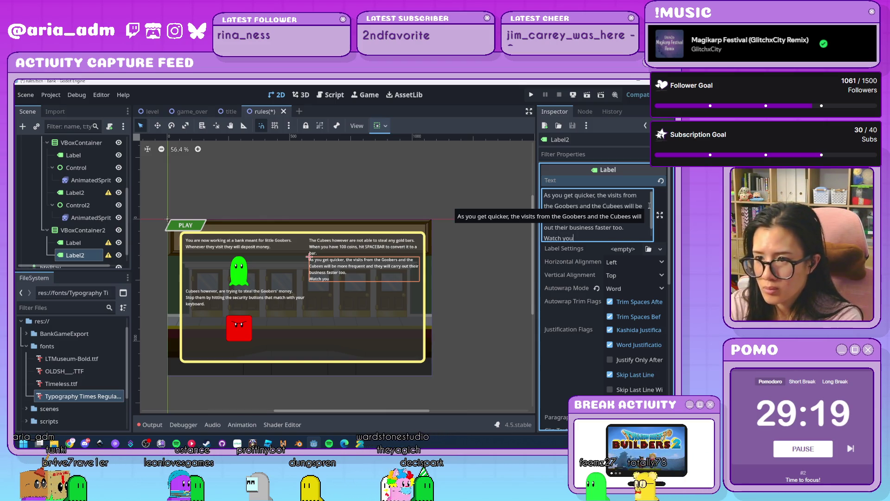
{"action": "key", "text": "BackSpace"}
{"action": "key", "text": "BackSpace"}
{"action": "key", "text": "BackSpace"}
{"action": "type", "text": "out, i"}
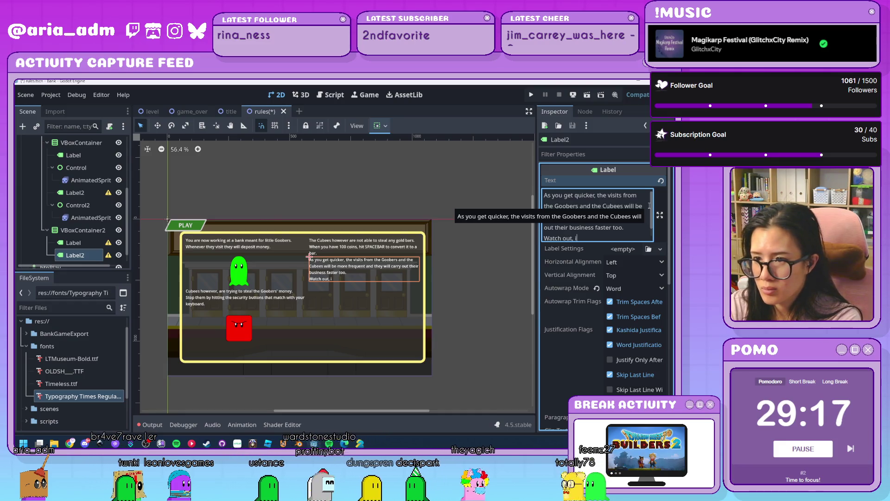
{"action": "type", "text": "f you "}
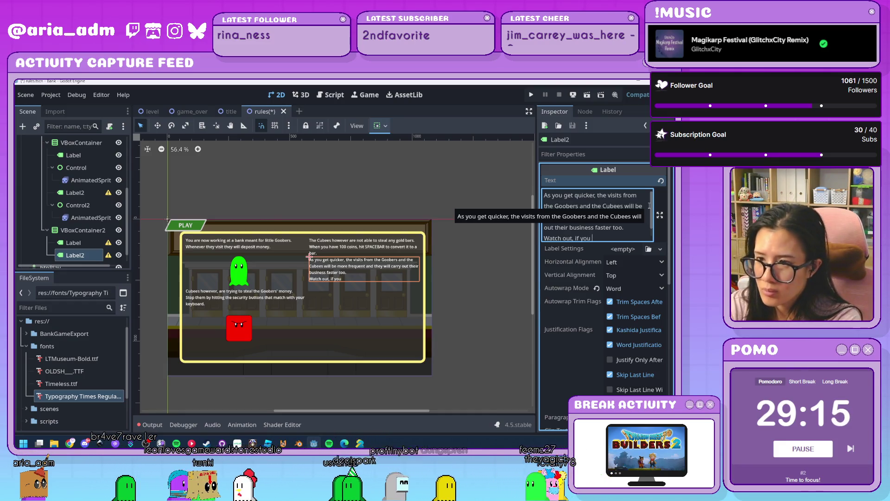
{"action": "type", "text": "get robbed 3"}
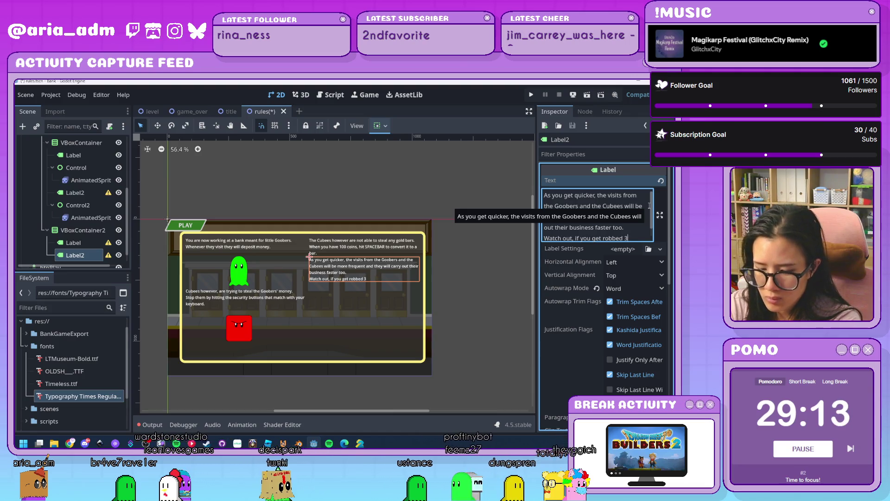
{"action": "type", "text": " times, you'll"}
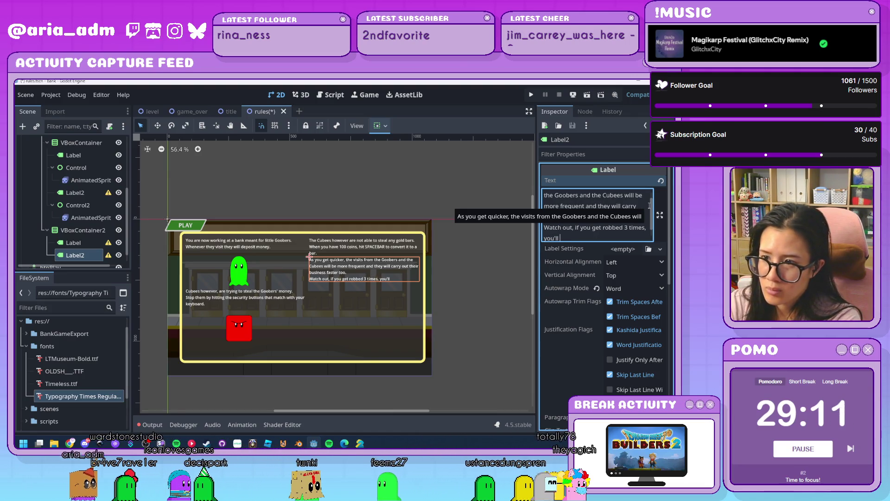
{"action": "type", "text": " be fired."}
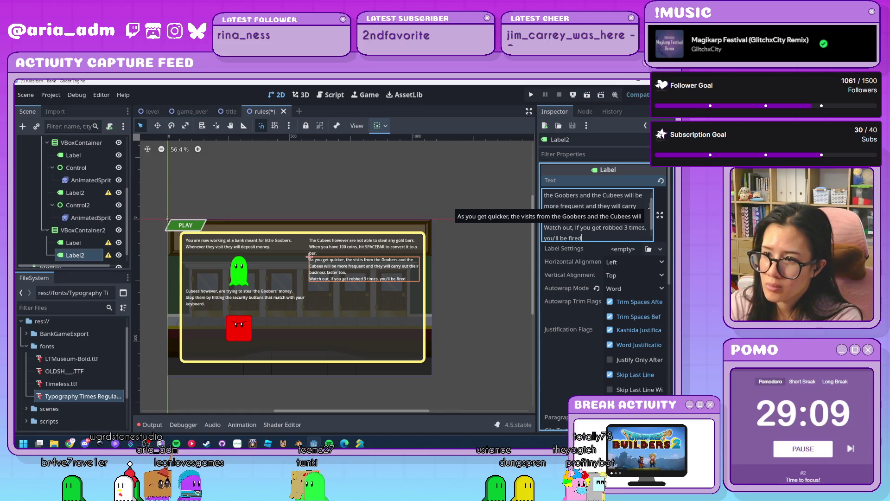
{"action": "left_click", "coordinate": [458, 293]}
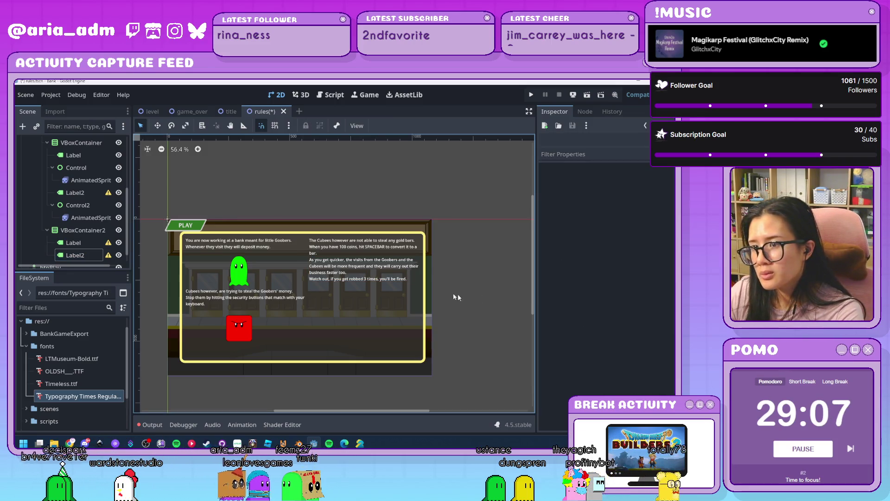
End the Cubees rule with 'an unstealable bar.' for the SPACEBAR 100-coin conversion
{"action": "left_click", "coordinate": [367, 251]}
{"action": "left_click", "coordinate": [575, 226]}
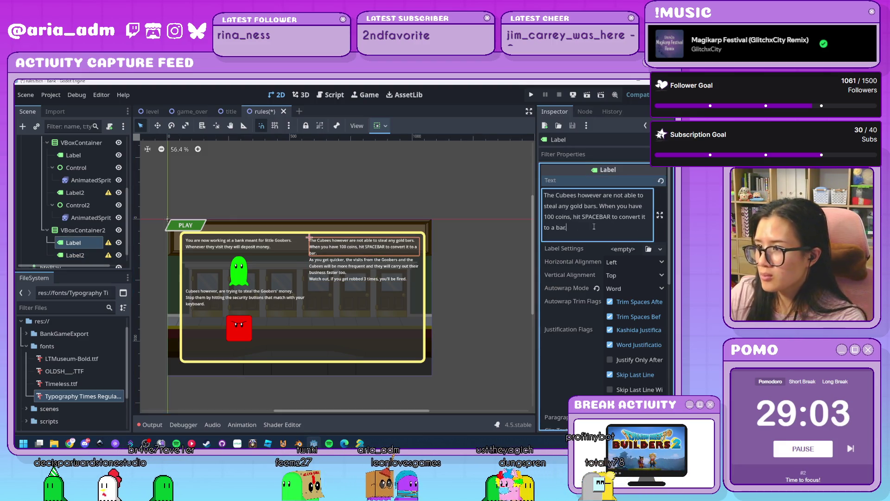
{"action": "key", "text": "BackSpace"}
{"action": "key", "text": "BackSpace"}
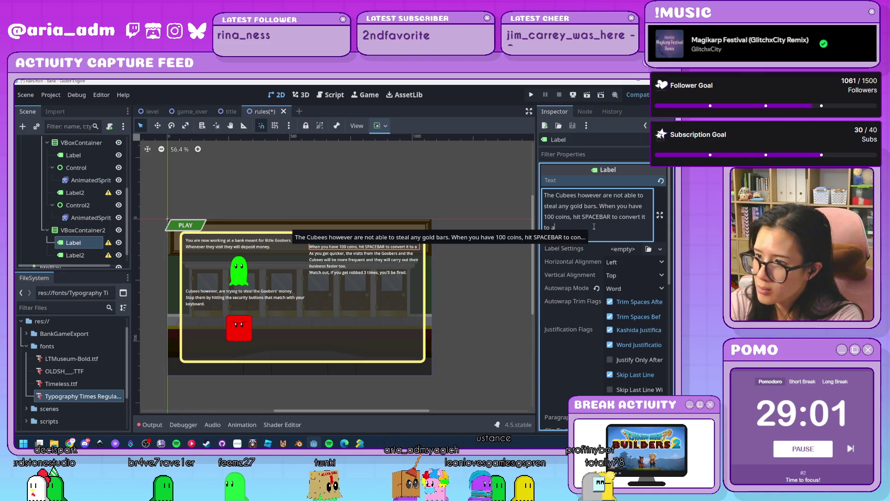
{"action": "type", "text": "n unstealable bar."}
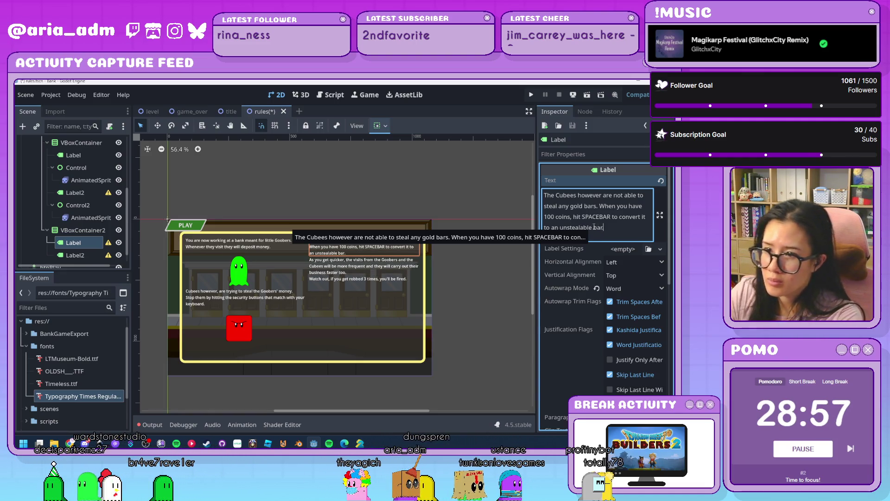
{"action": "left_click", "coordinate": [467, 314]}
{"action": "left_click", "coordinate": [324, 277]}
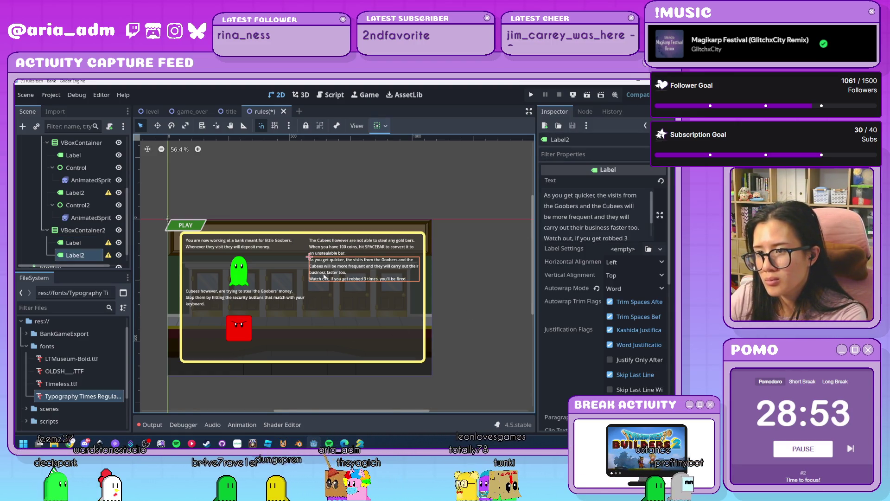
Move btnPlay into VBoxContainer2, below the right-column rule labels
{"action": "scroll", "coordinate": [91, 235], "scroll_direction": "down", "scroll_amount": 1}
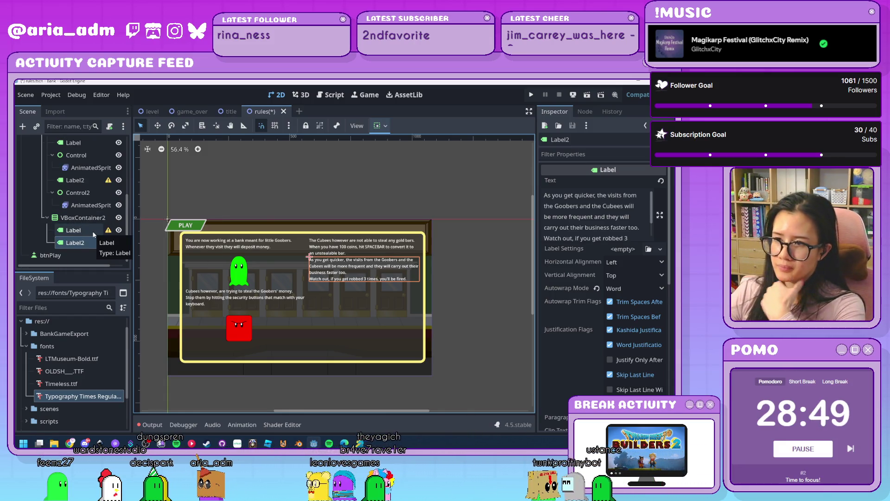
{"action": "left_click", "coordinate": [89, 218]}
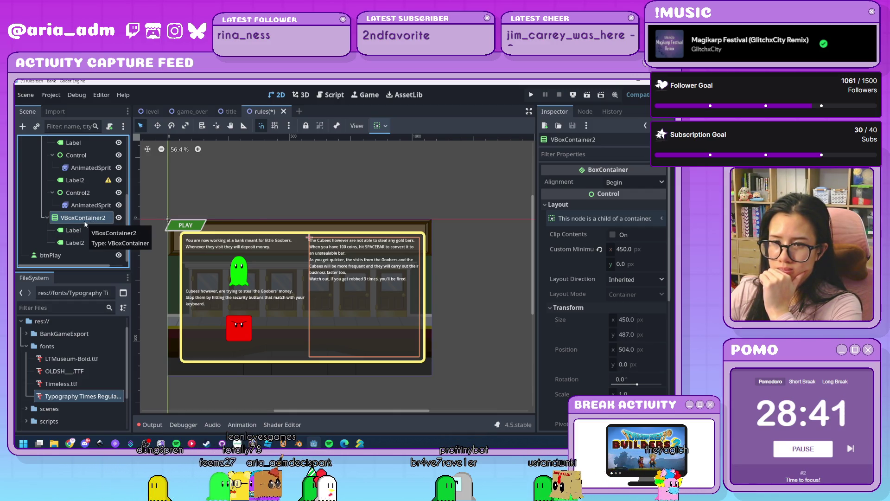
{"action": "left_click_drag", "start_coordinate": [61, 257], "coordinate": [90, 219]}
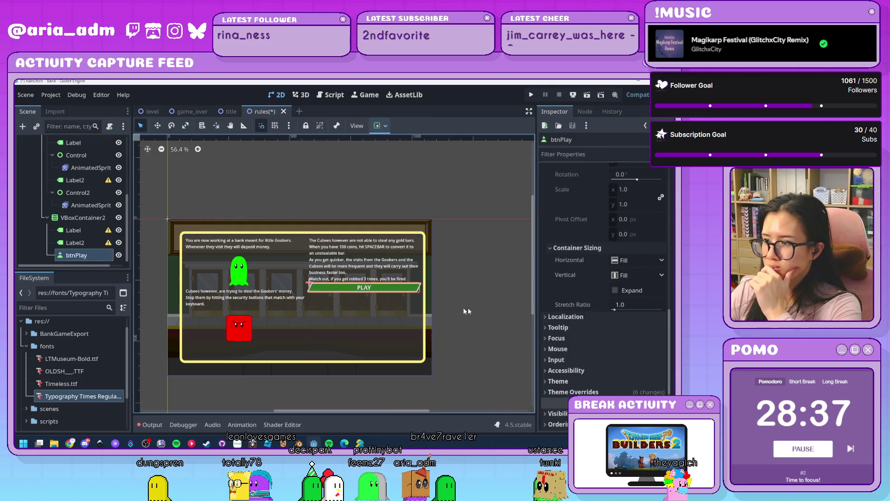
Try Shrink Center and Shrink End horizontal sizing on btnPlay, then reset it to Fill
{"action": "left_click", "coordinate": [662, 260]}
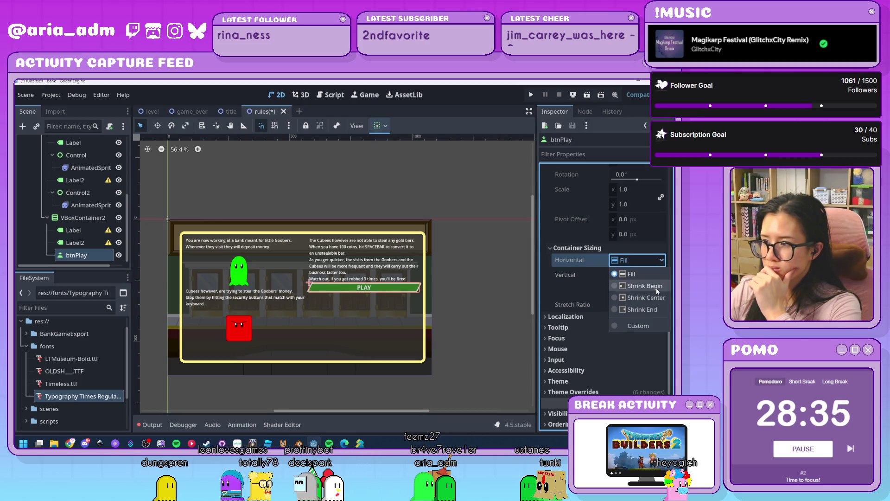
{"action": "left_click", "coordinate": [663, 324]}
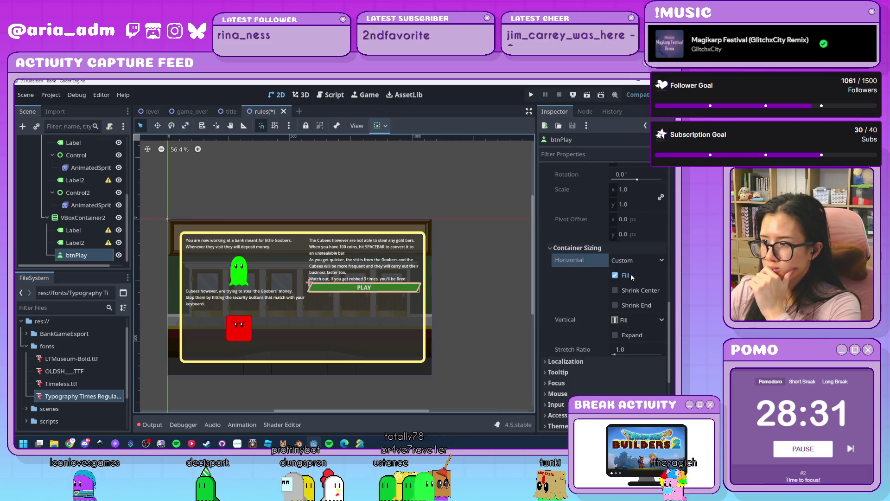
{"action": "left_click", "coordinate": [615, 291]}
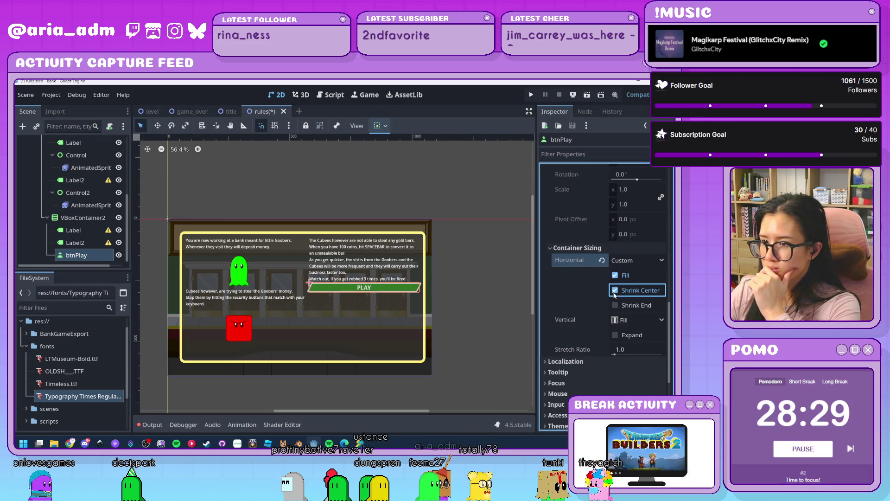
{"action": "left_click", "coordinate": [615, 276]}
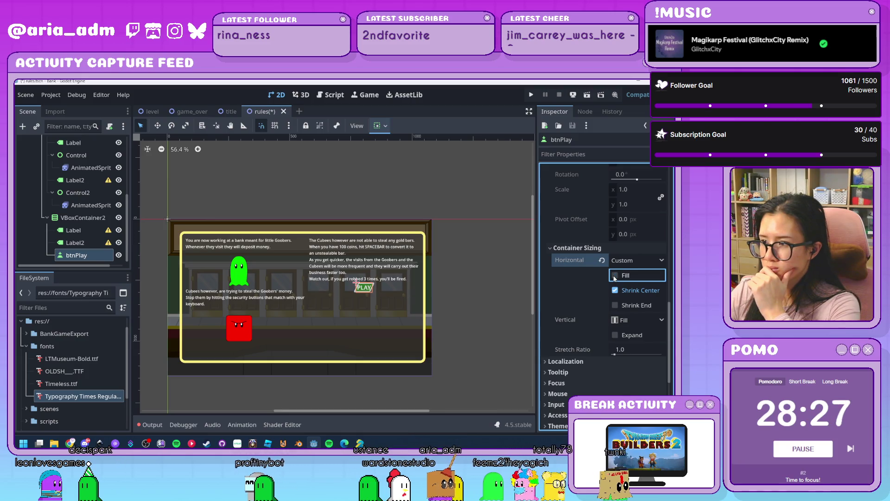
{"action": "left_click", "coordinate": [615, 306]}
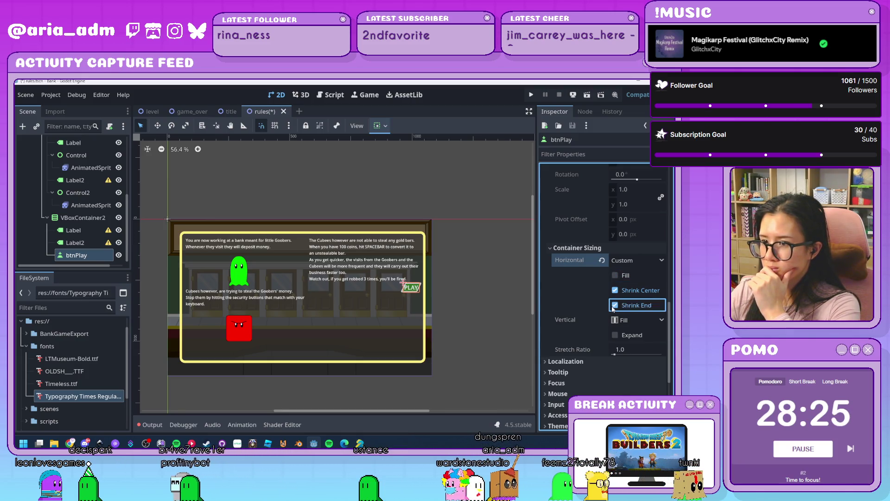
{"action": "left_click", "coordinate": [613, 306]}
{"action": "scroll", "coordinate": [603, 305], "scroll_direction": "down", "scroll_amount": 1}
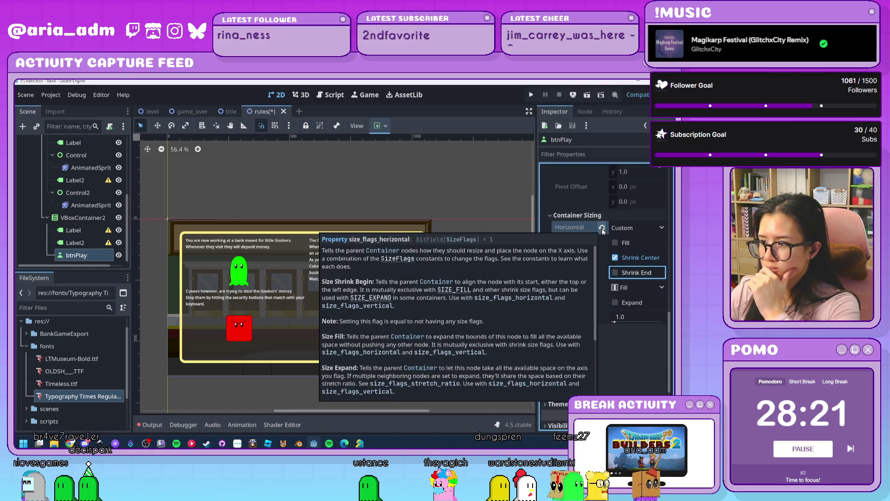
{"action": "left_click", "coordinate": [602, 228]}
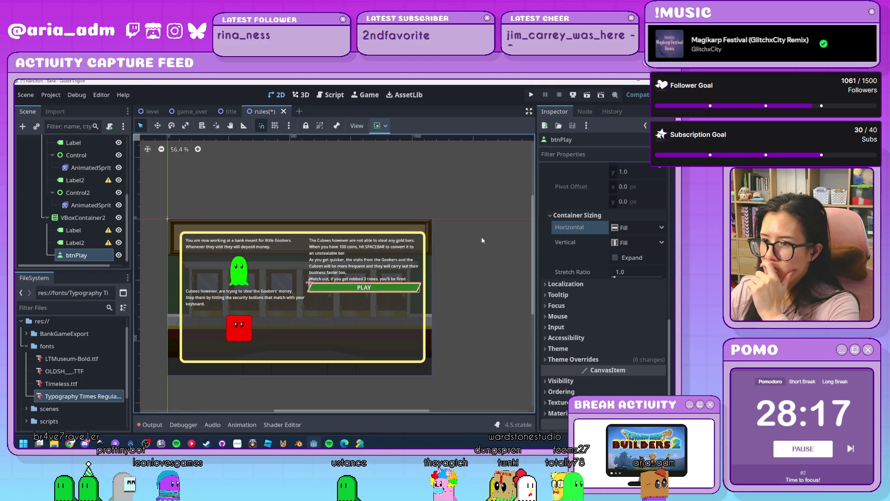
Try Application Locale and System Locale layout directions on btnPlay, then restore Inherited
{"action": "scroll", "coordinate": [581, 288], "scroll_direction": "up", "scroll_amount": 5}
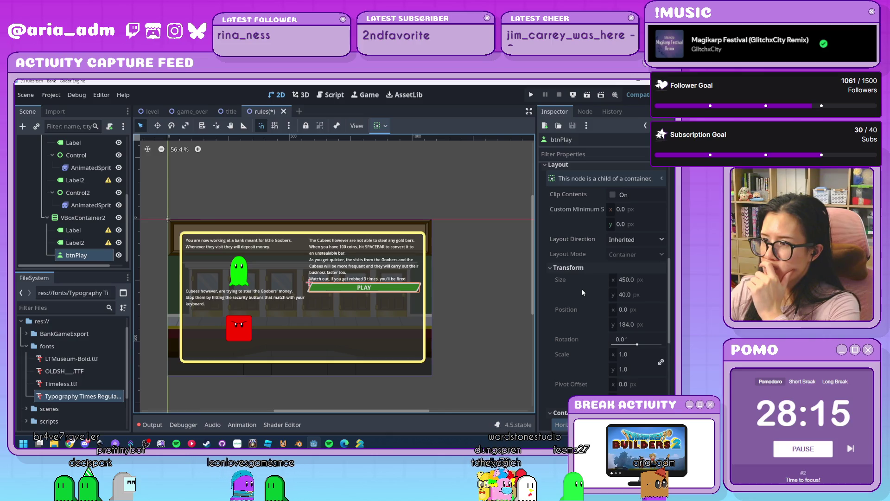
{"action": "left_click", "coordinate": [639, 240]}
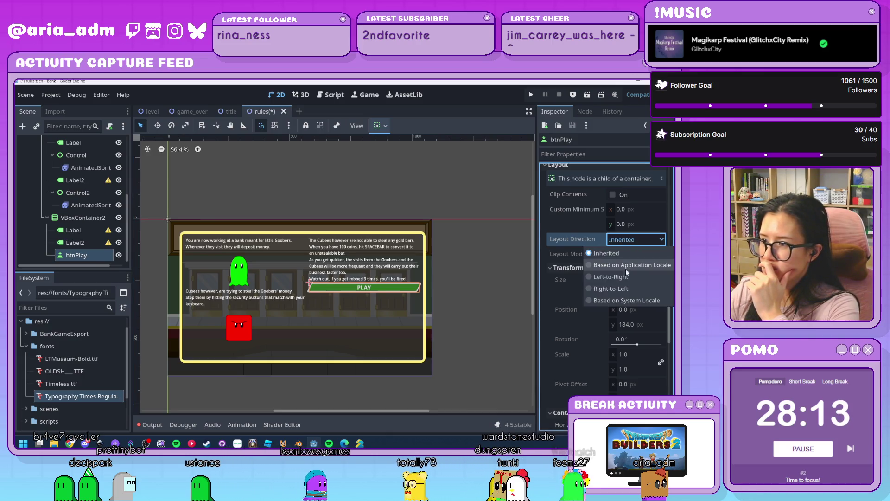
{"action": "left_click", "coordinate": [627, 266]}
{"action": "left_click", "coordinate": [641, 242]}
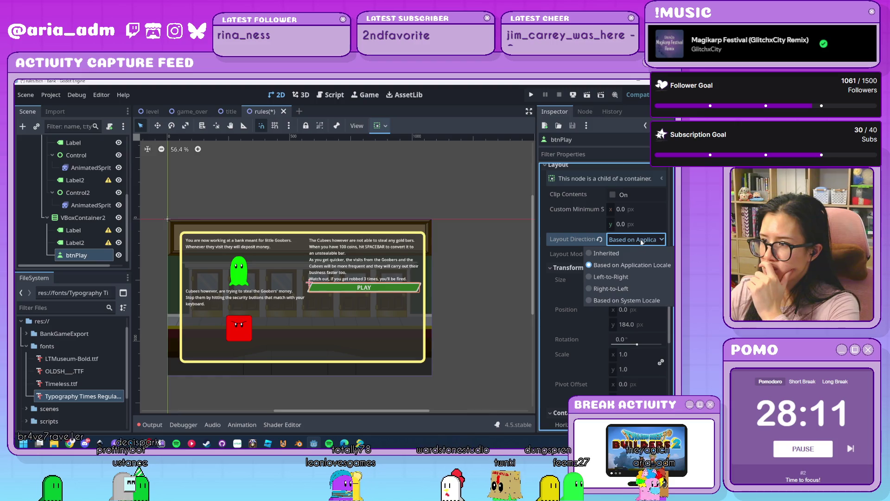
{"action": "left_click", "coordinate": [630, 299]}
{"action": "left_click", "coordinate": [599, 239]}
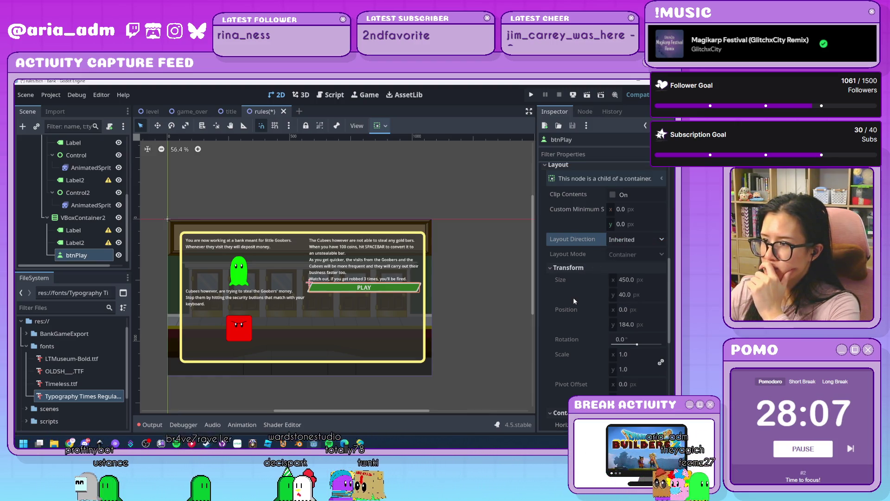
Inspect btnPlay's width, container-positioning hint, theme overrides, and text and icon behavior settings
{"action": "left_click", "coordinate": [636, 280]}
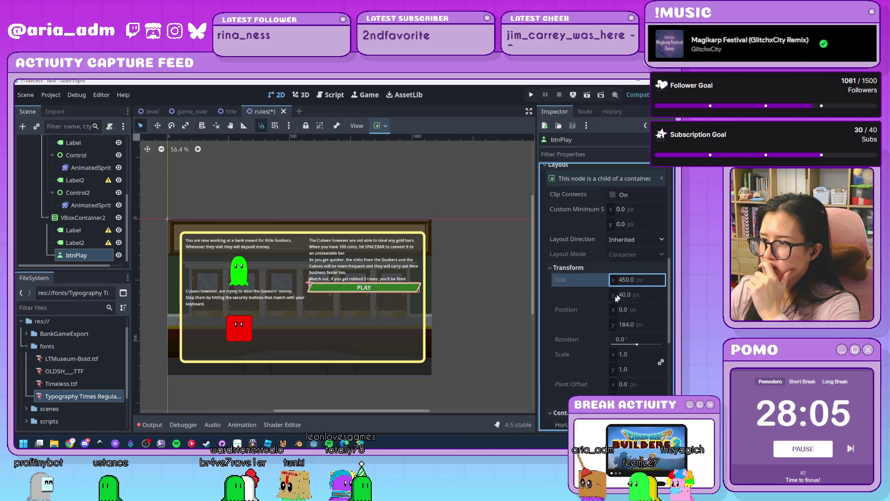
{"action": "scroll", "coordinate": [578, 296], "scroll_direction": "up", "scroll_amount": 3}
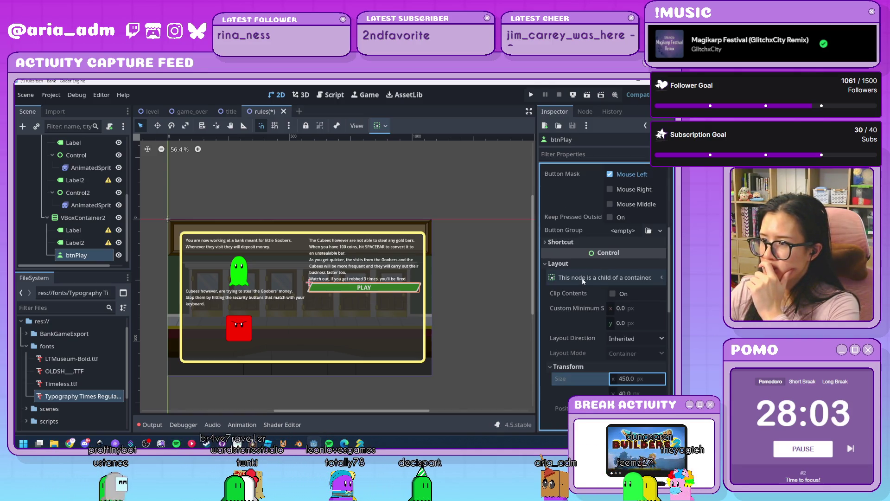
{"action": "left_click", "coordinate": [661, 277]}
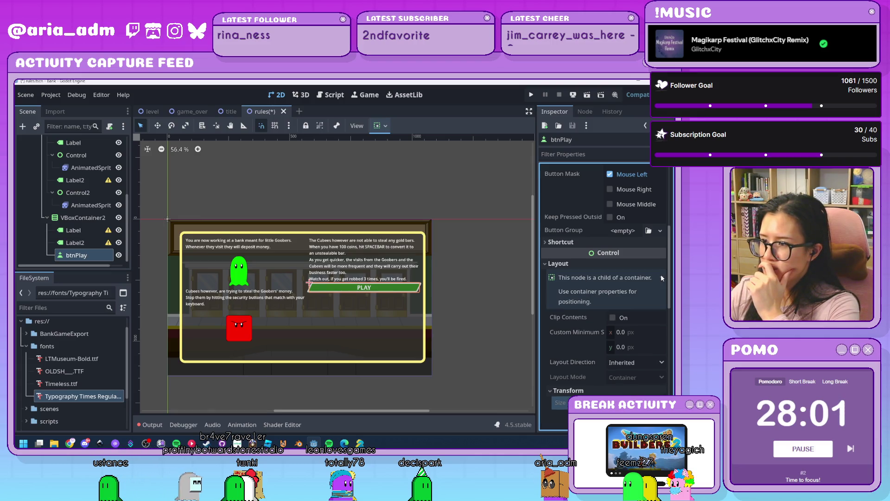
{"action": "scroll", "coordinate": [566, 301], "scroll_direction": "down", "scroll_amount": 3}
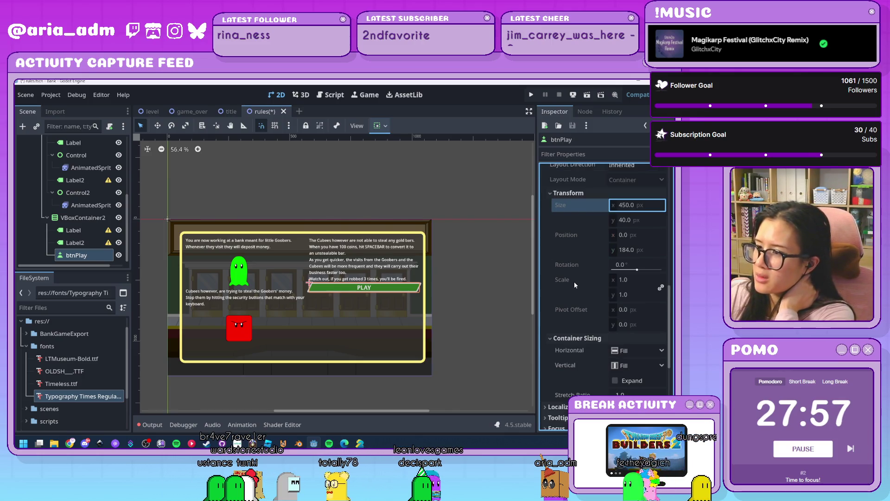
{"action": "scroll", "coordinate": [574, 282], "scroll_direction": "down", "scroll_amount": 6}
{"action": "left_click", "coordinate": [573, 383]}
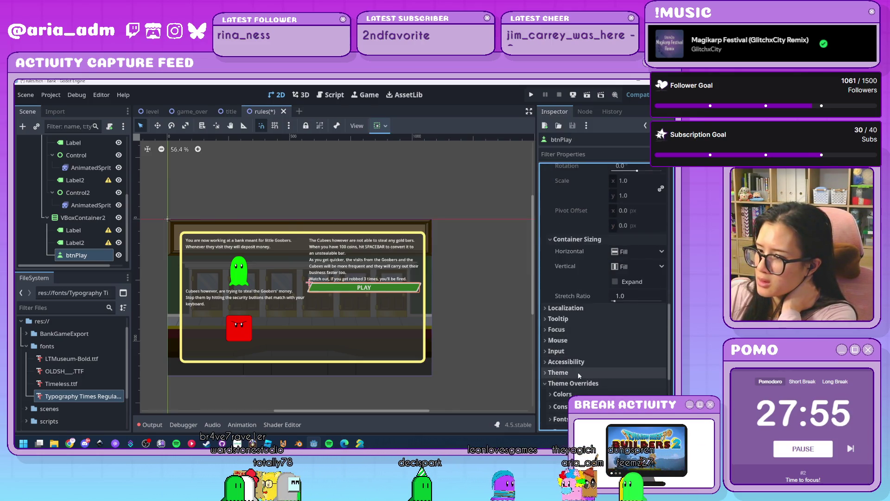
{"action": "scroll", "coordinate": [578, 372], "scroll_direction": "down", "scroll_amount": 3}
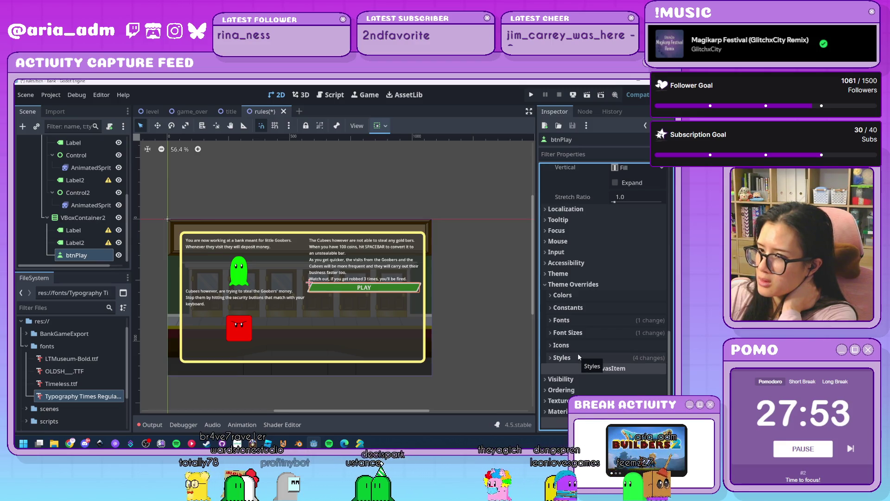
{"action": "scroll", "coordinate": [578, 356], "scroll_direction": "up", "scroll_amount": 12}
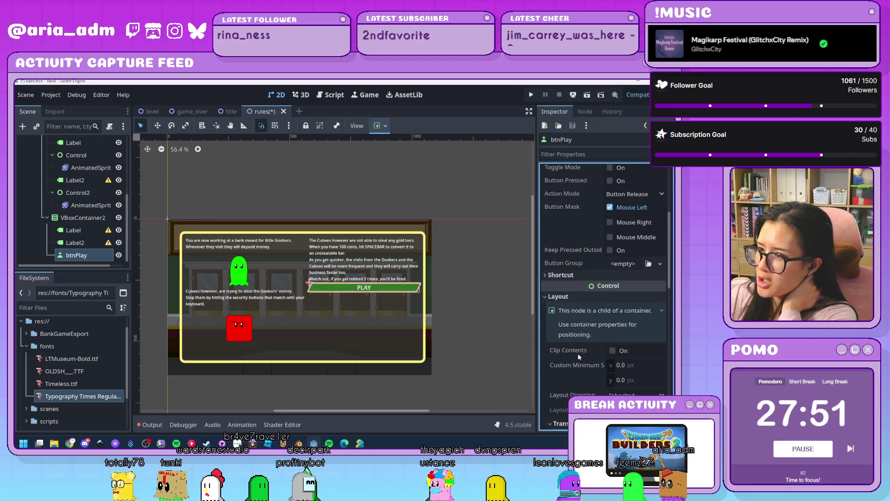
{"action": "scroll", "coordinate": [578, 352], "scroll_direction": "up", "scroll_amount": 5}
{"action": "left_click", "coordinate": [575, 275]}
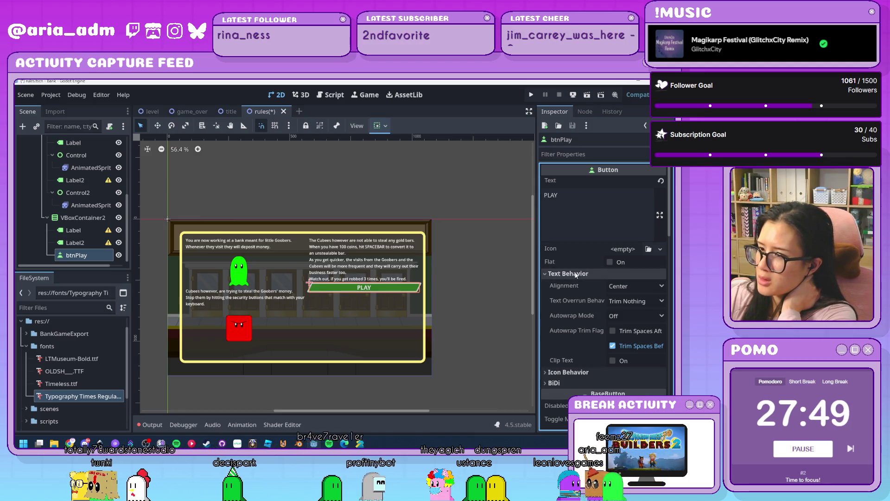
{"action": "left_click", "coordinate": [576, 275]}
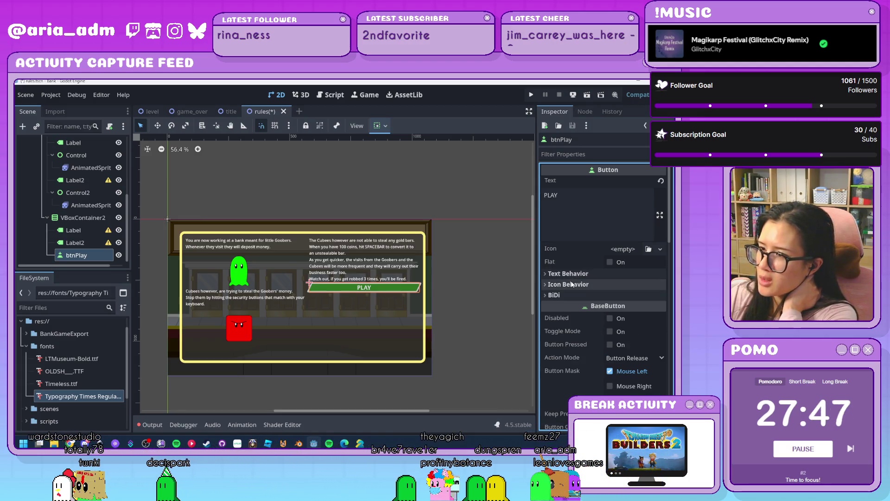
{"action": "left_click", "coordinate": [572, 285]}
{"action": "left_click", "coordinate": [571, 285]}
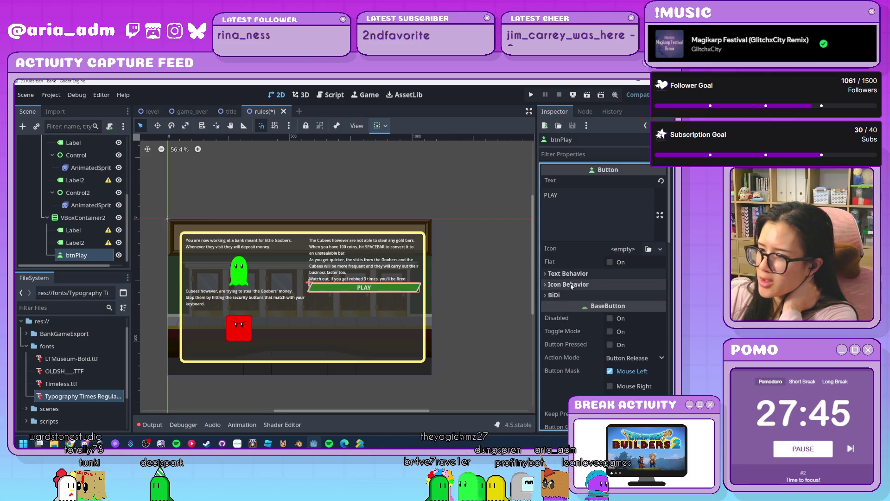
{"action": "scroll", "coordinate": [580, 290], "scroll_direction": "down", "scroll_amount": 5}
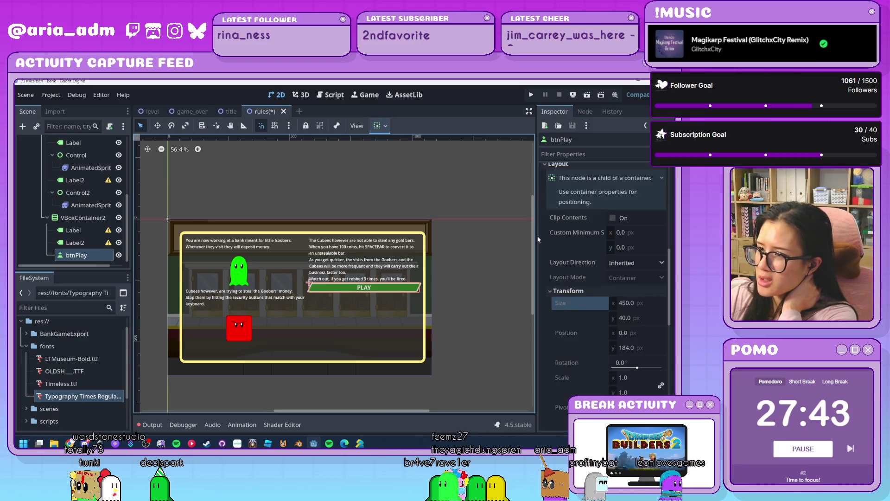
Widen the Inspector panel and undo btnPlay's resize back to full column width
{"action": "mouse_move", "coordinate": [537, 235]}
{"action": "left_mouse_down"}
{"action": "mouse_move", "coordinate": [464, 234]}
{"action": "mouse_move", "coordinate": [489, 233]}
{"action": "left_mouse_up"}
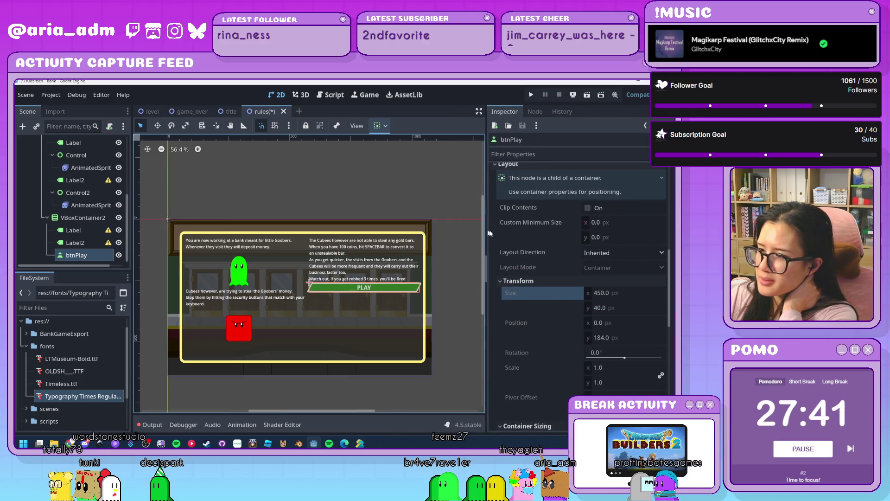
{"action": "left_click", "coordinate": [438, 376]}
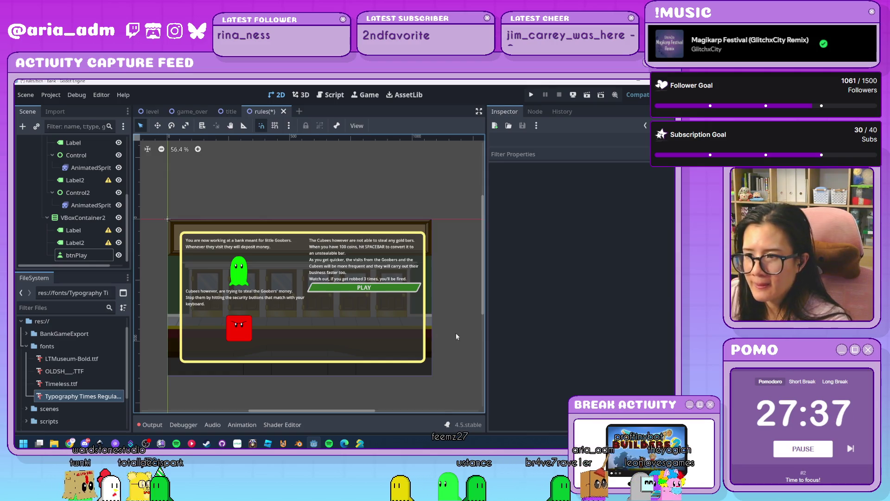
{"action": "left_click", "coordinate": [390, 292]}
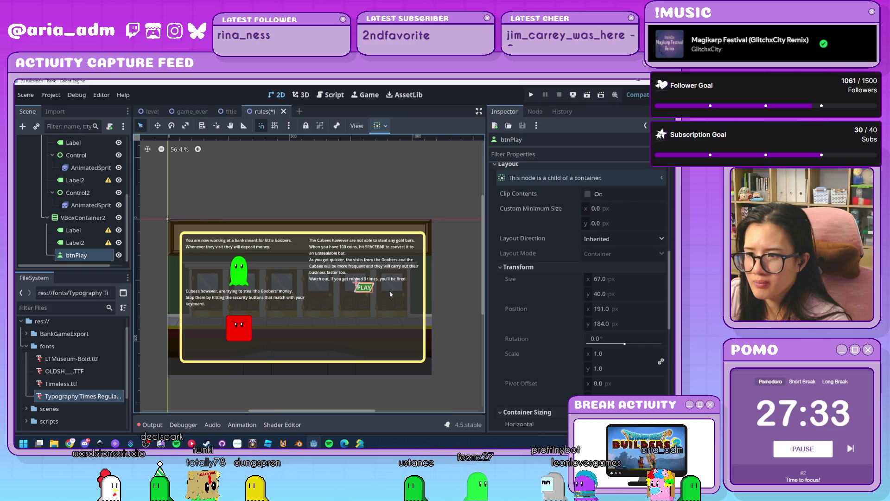
{"action": "key", "text": "ctrl+z"}
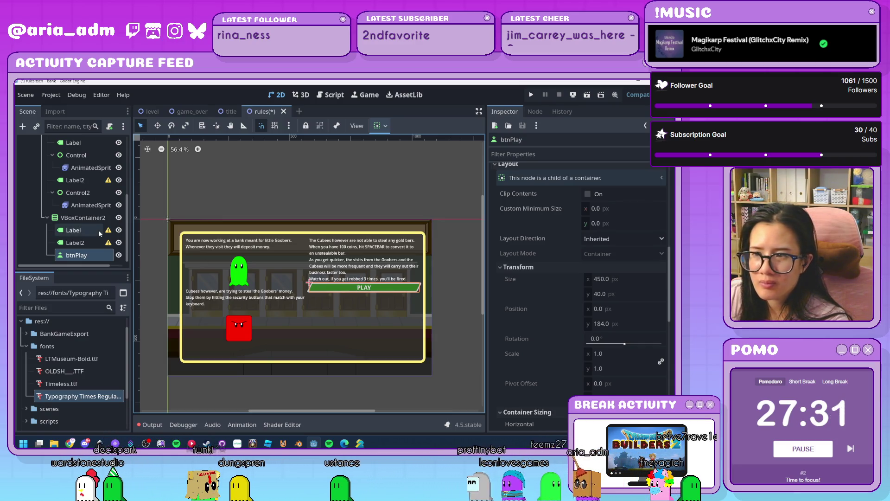
Wrap btnPlay in a new HBoxContainer under VBoxContainer2
{"action": "left_click", "coordinate": [90, 219]}
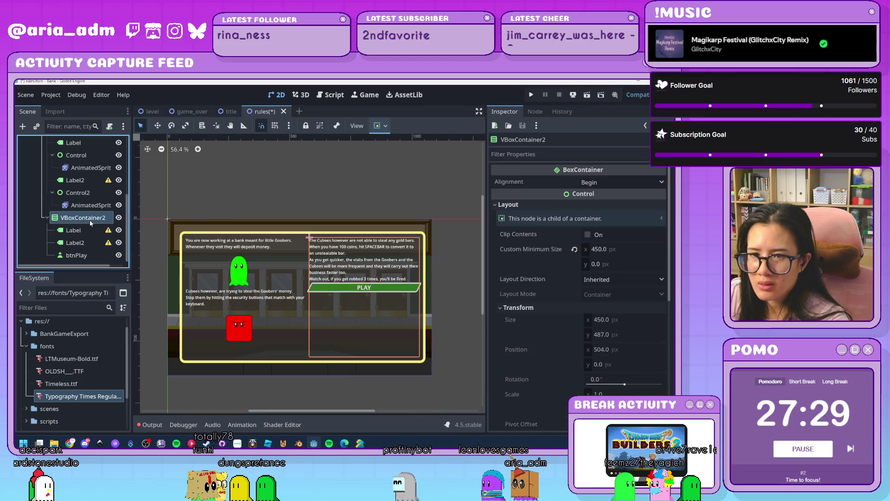
{"action": "key", "text": "ctrl+a"}
{"action": "type", "text": "h"}
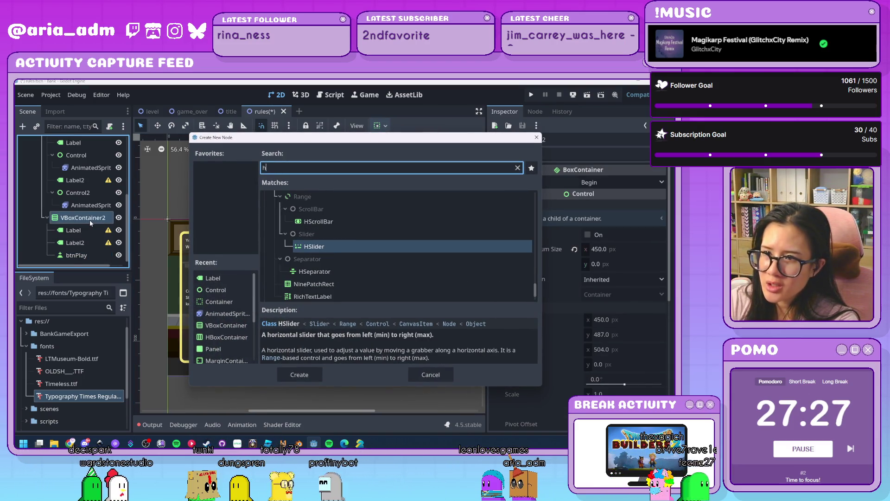
{"action": "type", "text": "b"}
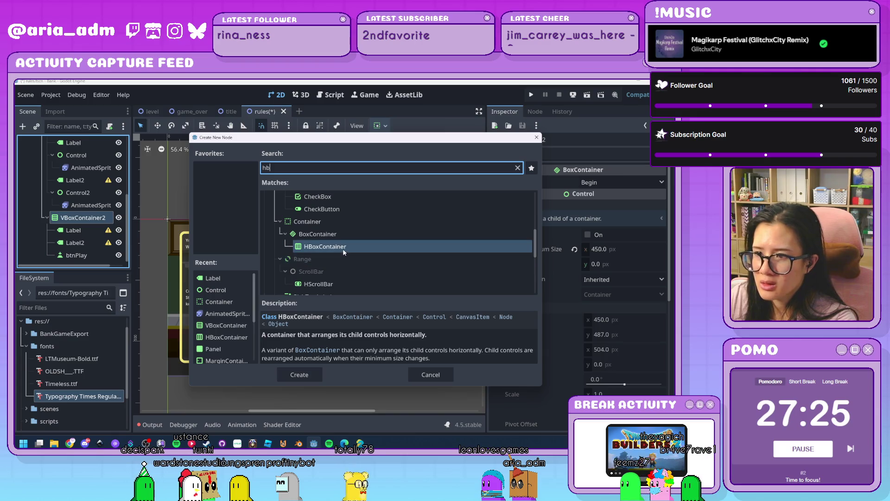
{"action": "double_click", "coordinate": [344, 247]}
{"action": "left_click_drag", "start_coordinate": [80, 246], "coordinate": [82, 257]}
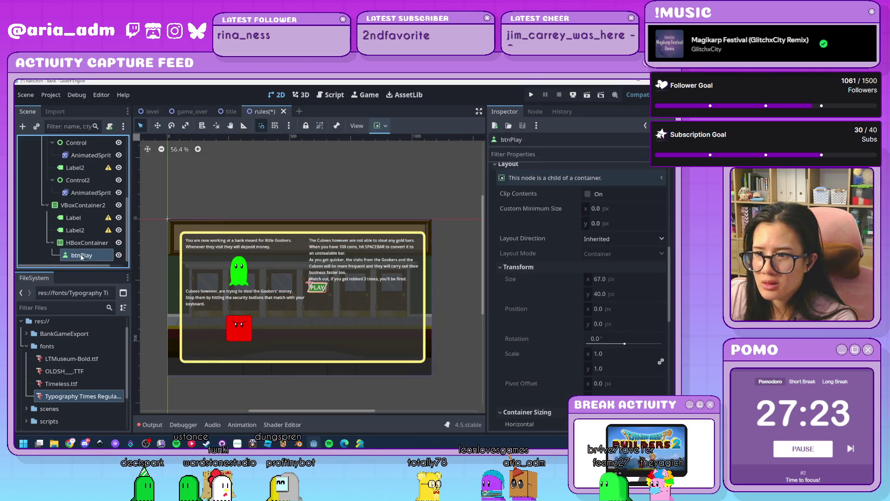
Set btnPlay's horizontal sizing to Fill, then undo to remove the HBoxContainer wrapper
{"action": "left_click", "coordinate": [85, 244]}
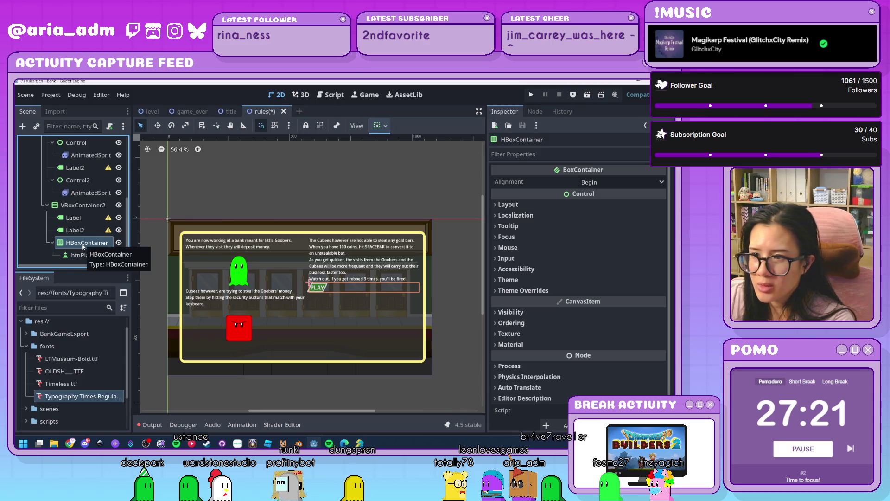
{"action": "left_click", "coordinate": [85, 255]}
{"action": "scroll", "coordinate": [552, 285], "scroll_direction": "down", "scroll_amount": 5}
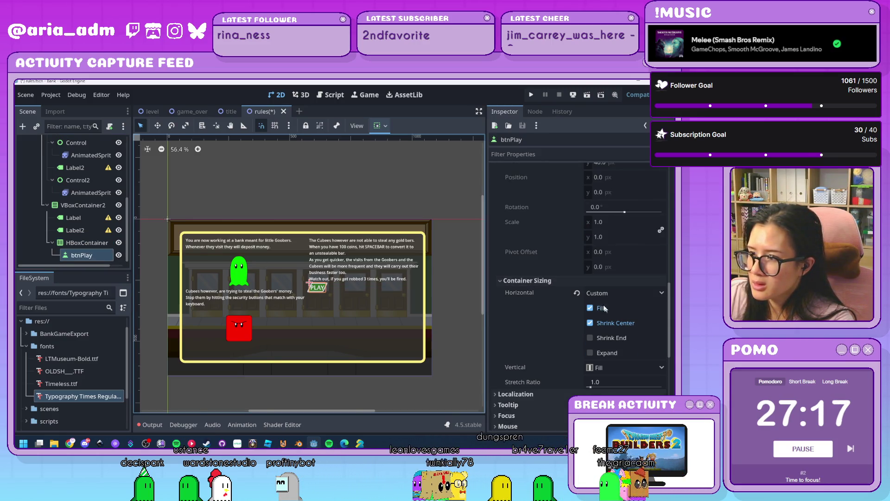
{"action": "left_click", "coordinate": [578, 293]}
{"action": "left_click", "coordinate": [452, 315]}
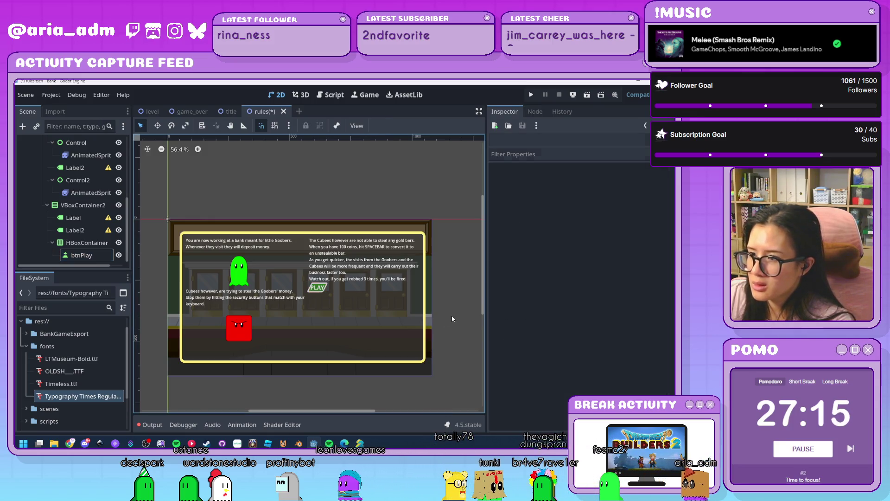
{"action": "left_click", "coordinate": [74, 245]}
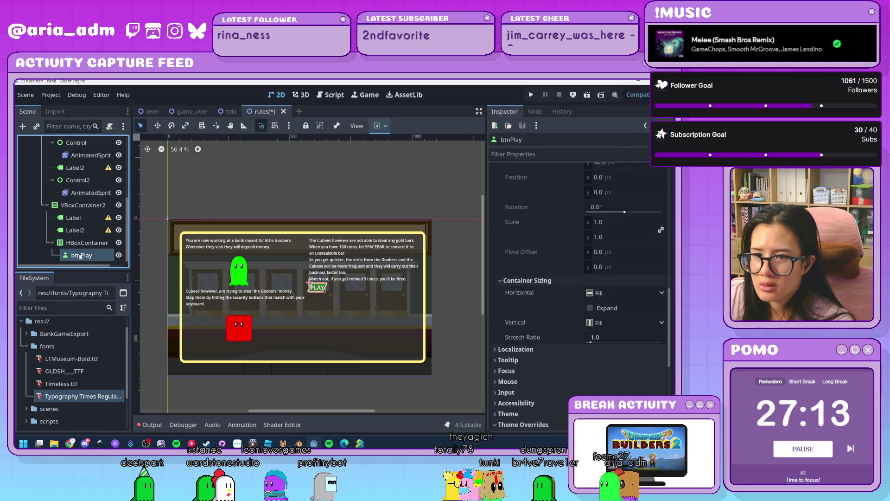
{"action": "key", "text": "ctrl+z"}
{"action": "key", "text": "ctrl+z"}
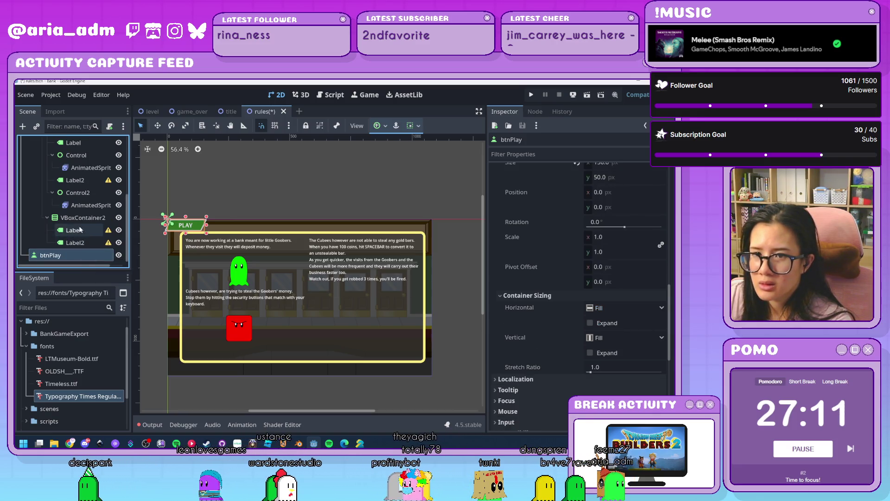
Add an HBoxContainer under VBoxContainer2 and move btnPlay into it
{"action": "left_click", "coordinate": [80, 222]}
{"action": "key", "text": "ctrl+a"}
{"action": "type", "text": "hbox"}
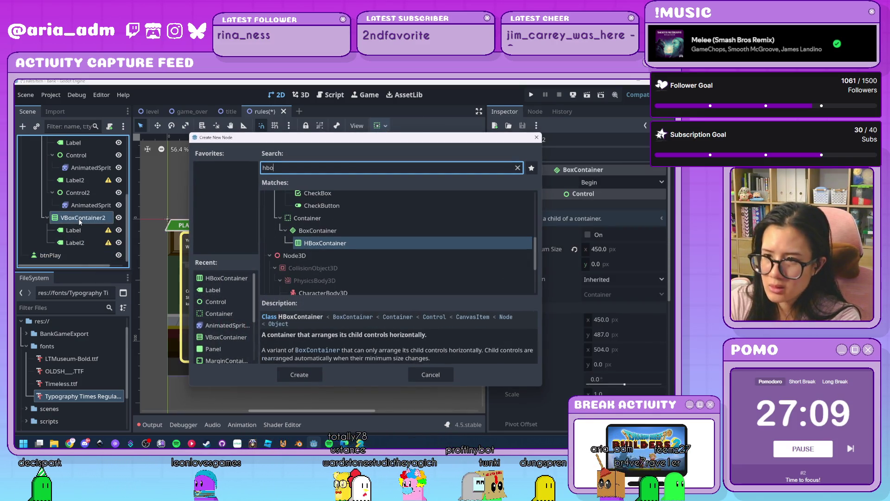
{"action": "key", "text": "Return"}
{"action": "scroll", "coordinate": [76, 249], "scroll_direction": "down", "scroll_amount": 1}
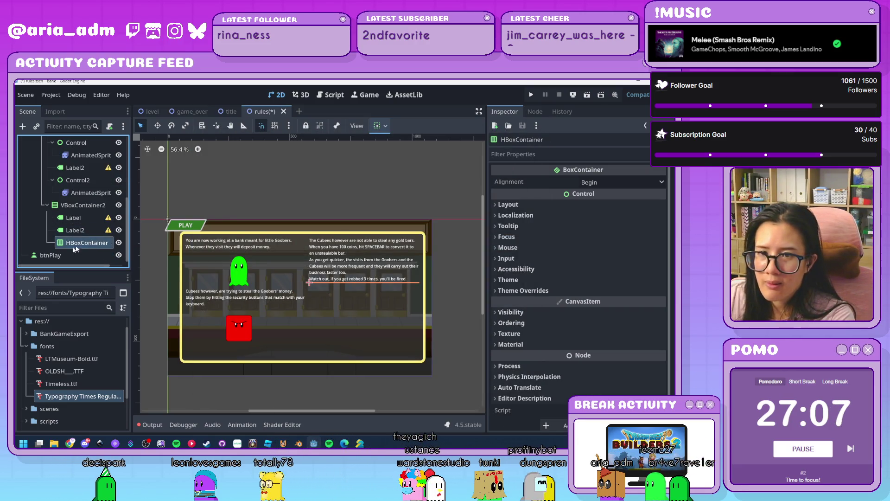
{"action": "left_click_drag", "start_coordinate": [51, 258], "coordinate": [87, 243]}
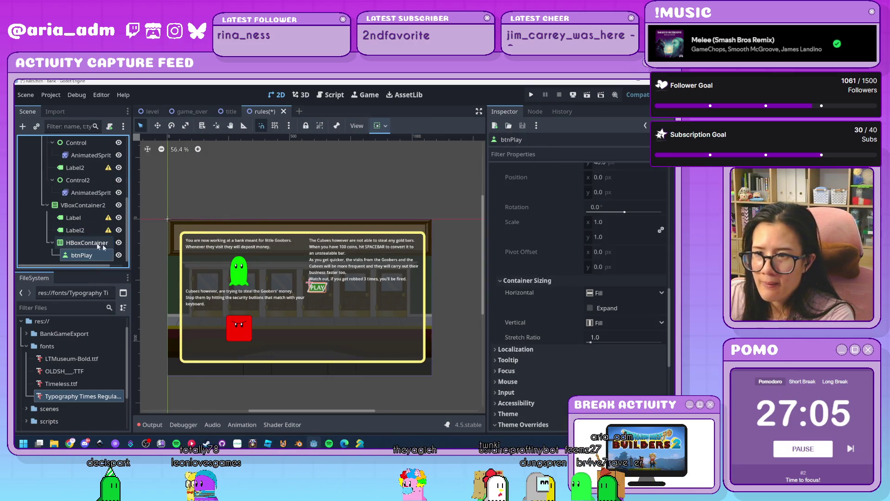
{"action": "scroll", "coordinate": [548, 285], "scroll_direction": "up", "scroll_amount": 3}
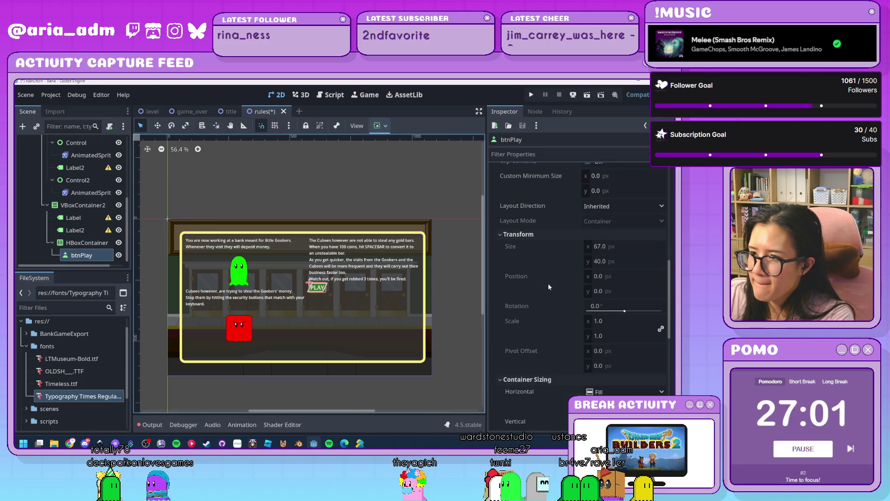
Add a Control node inside the HBoxContainer, placed before btnPlay as a spacer
{"action": "left_click", "coordinate": [82, 243]}
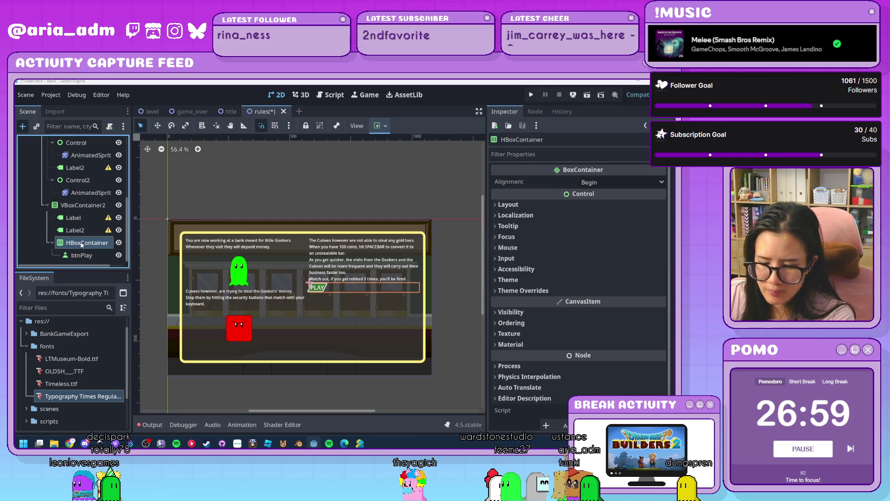
{"action": "key", "text": "ctrl+a"}
{"action": "type", "text": "cont"}
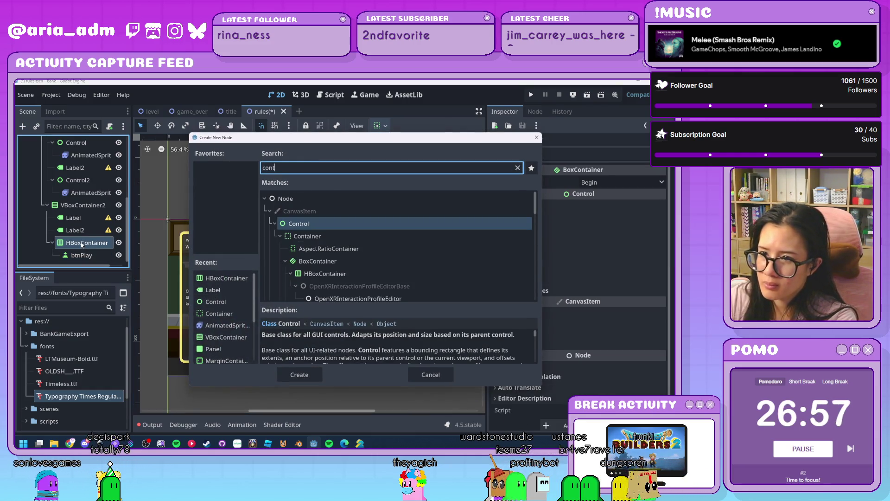
{"action": "key", "text": "Return"}
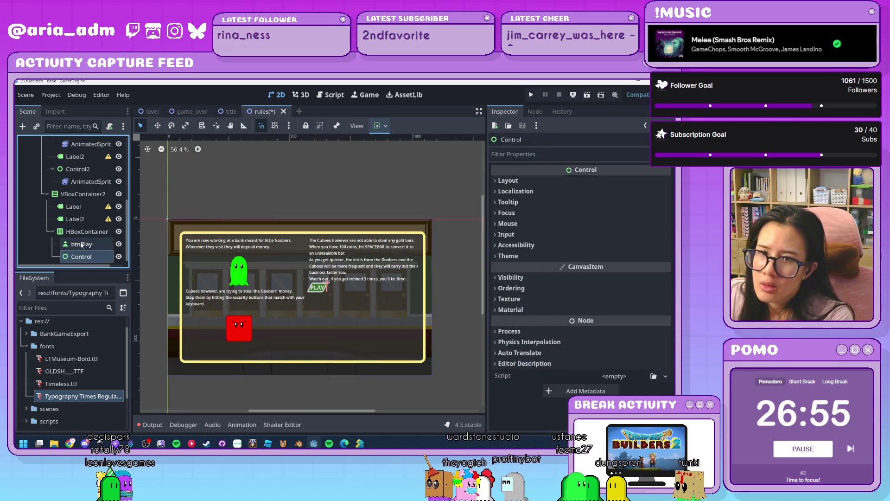
{"action": "left_click_drag", "start_coordinate": [82, 240], "coordinate": [82, 241]}
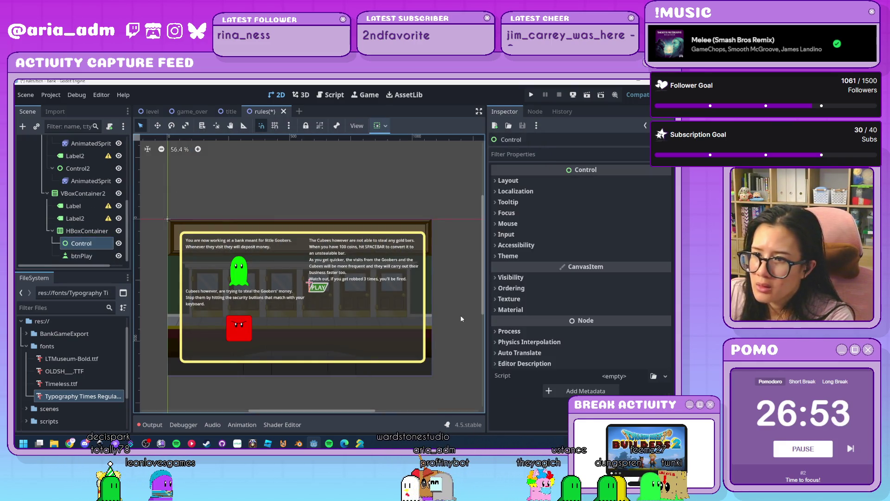
Give the new spacer Control a Custom Minimum Size width of 100
{"action": "left_click", "coordinate": [544, 180]}
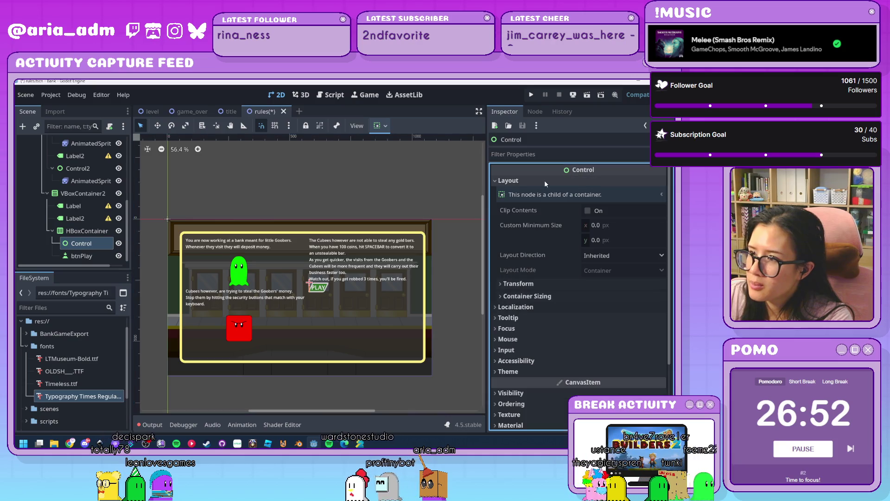
{"action": "left_click", "coordinate": [608, 225]}
{"action": "type", "text": "100"}
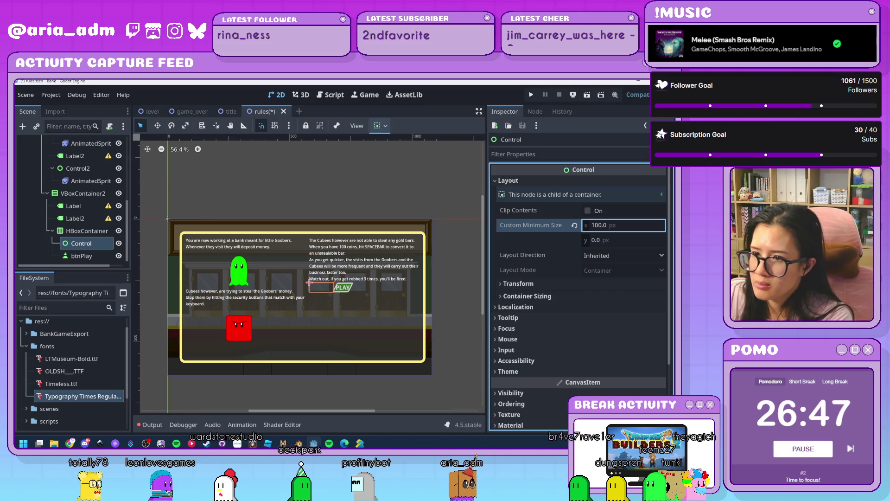
{"action": "key", "text": "Return"}
{"action": "scroll", "coordinate": [451, 349], "scroll_direction": "up", "scroll_amount": 2}
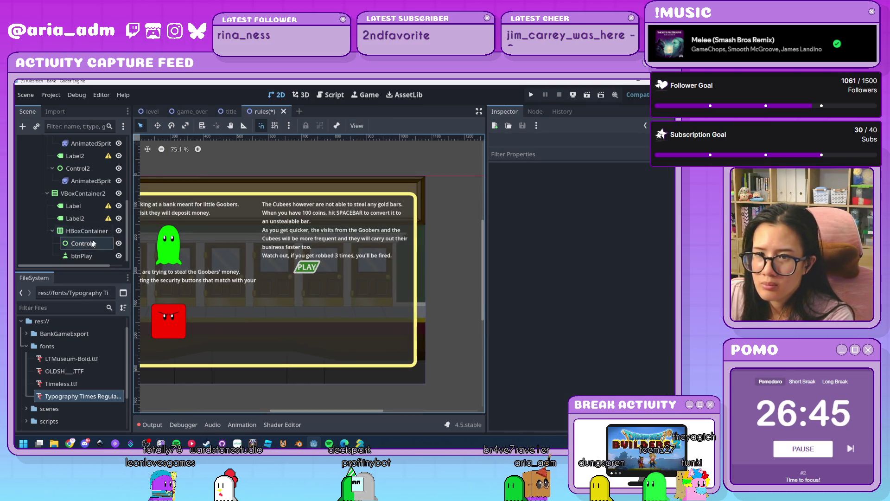
Set btnPlay's Custom Minimum Size width to 150
{"action": "left_click", "coordinate": [86, 256]}
{"action": "left_click", "coordinate": [623, 250]}
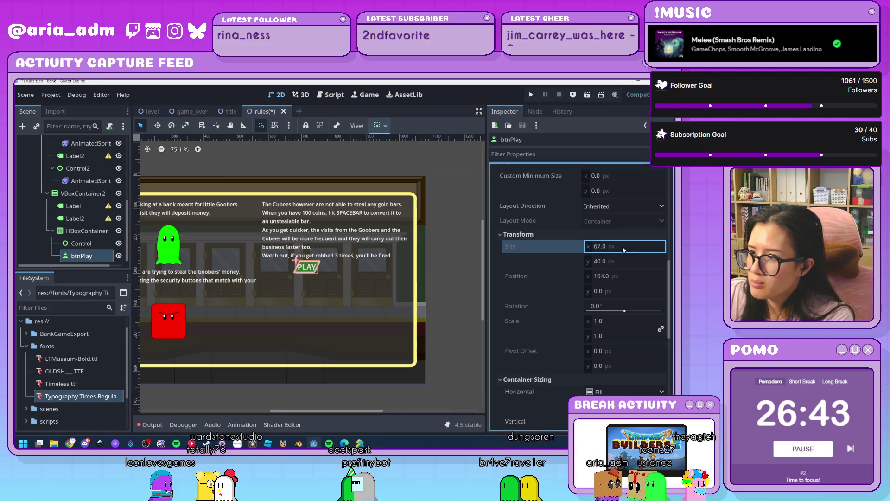
{"action": "scroll", "coordinate": [599, 265], "scroll_direction": "up", "scroll_amount": 2}
{"action": "left_click", "coordinate": [608, 274]}
{"action": "type", "text": "150"}
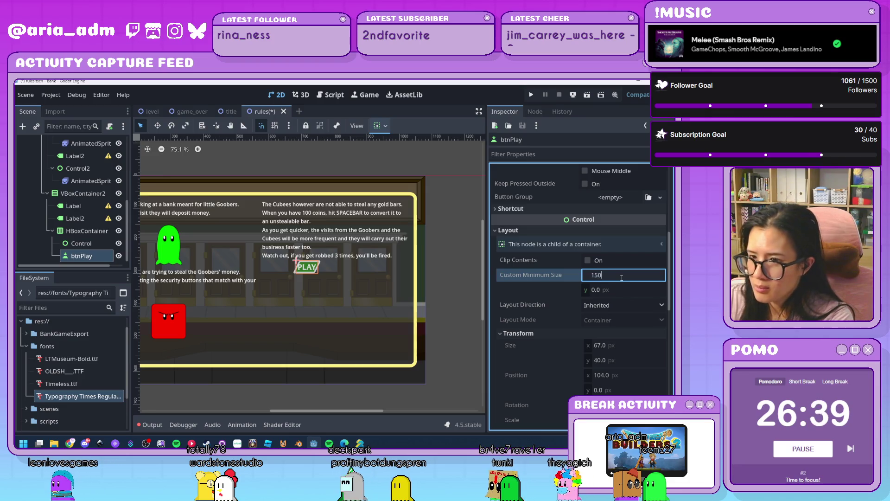
{"action": "left_click", "coordinate": [400, 286]}
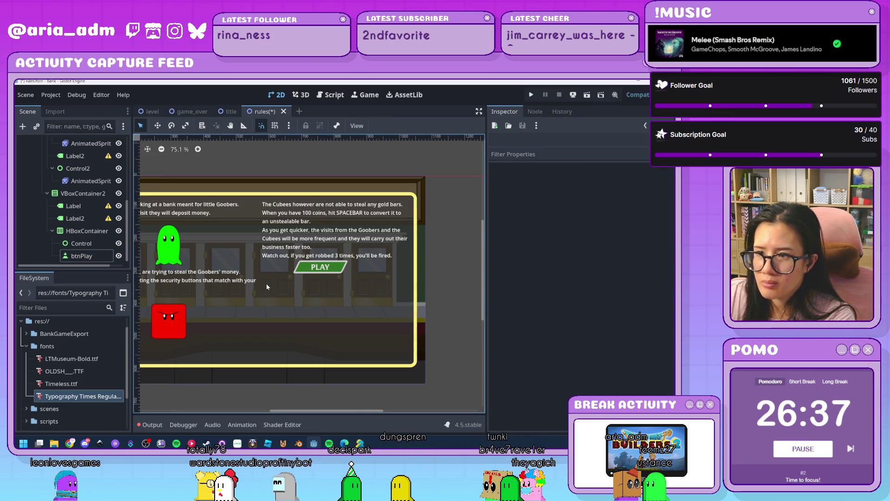
Widen the spacer's minimum width to roughly 125 px
{"action": "left_click", "coordinate": [74, 245]}
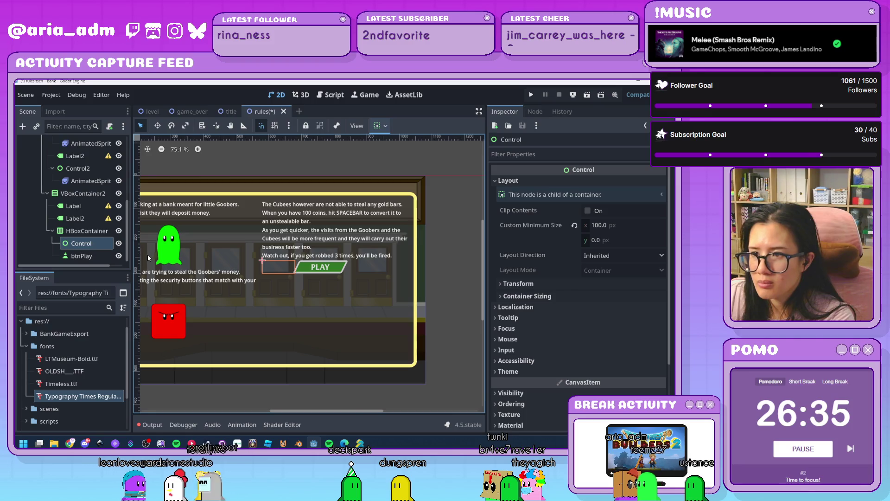
{"action": "left_click_drag", "start_coordinate": [647, 230], "coordinate": [658, 230]}
{"action": "left_click", "coordinate": [77, 218]}
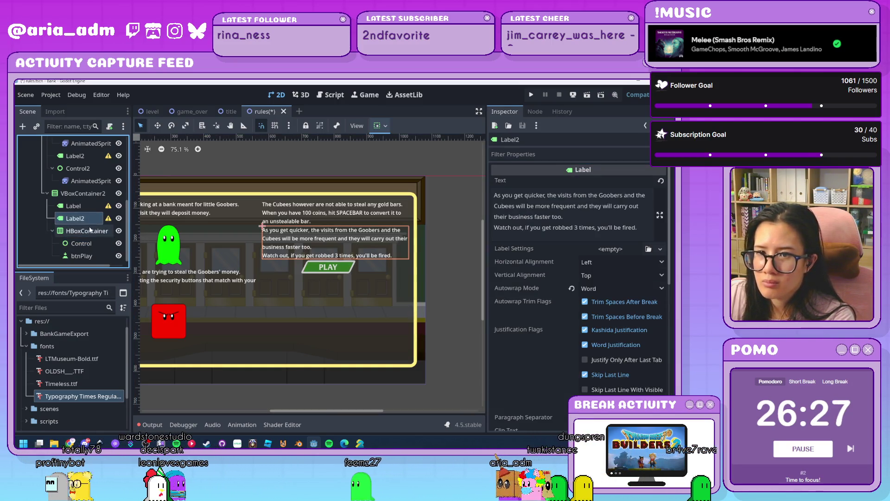
Add a Control spacer above the PLAY row with a 50 px minimum height
{"action": "left_click", "coordinate": [89, 195]}
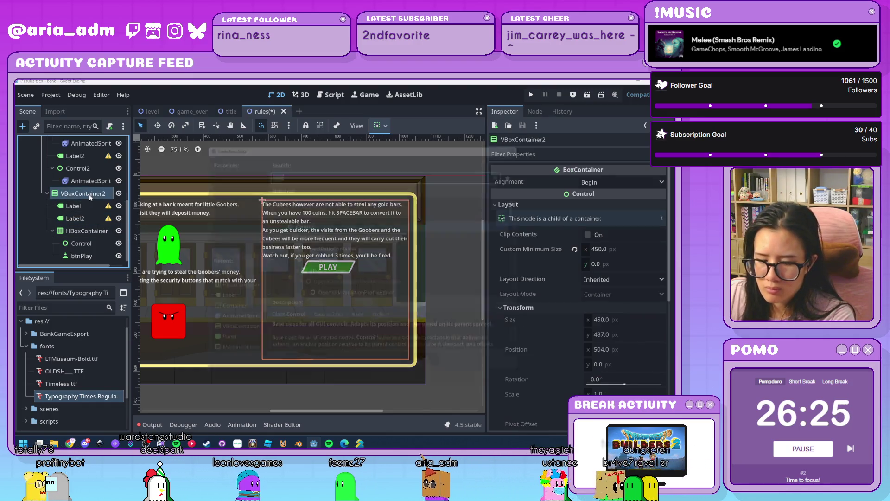
{"action": "key", "text": "ctrl+a"}
{"action": "type", "text": "c"}
{"action": "key", "text": "Return"}
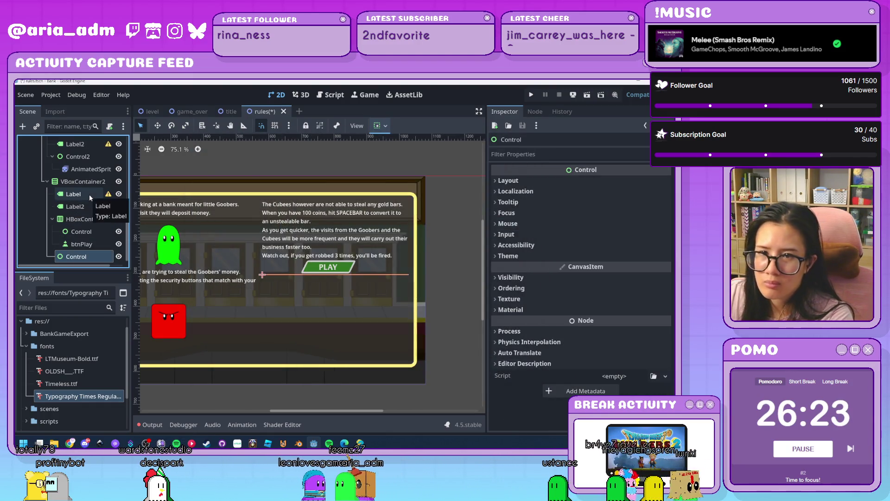
{"action": "left_click_drag", "start_coordinate": [74, 221], "coordinate": [75, 216]}
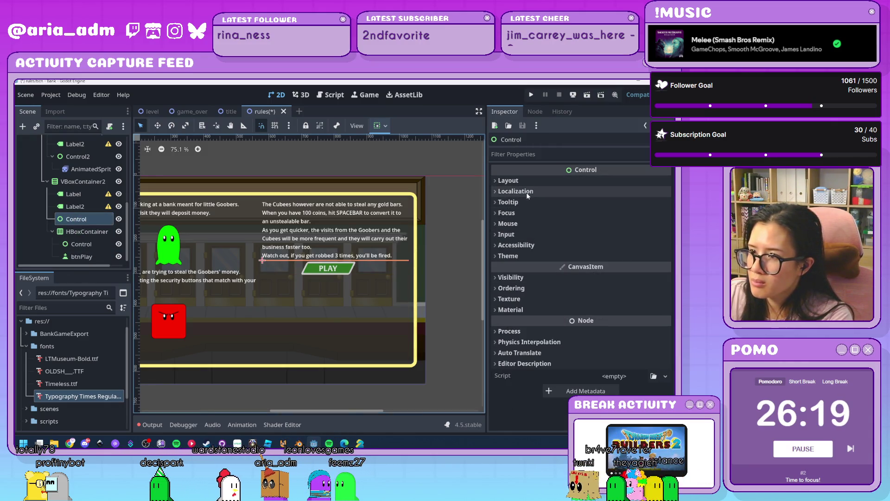
{"action": "left_click", "coordinate": [519, 180]}
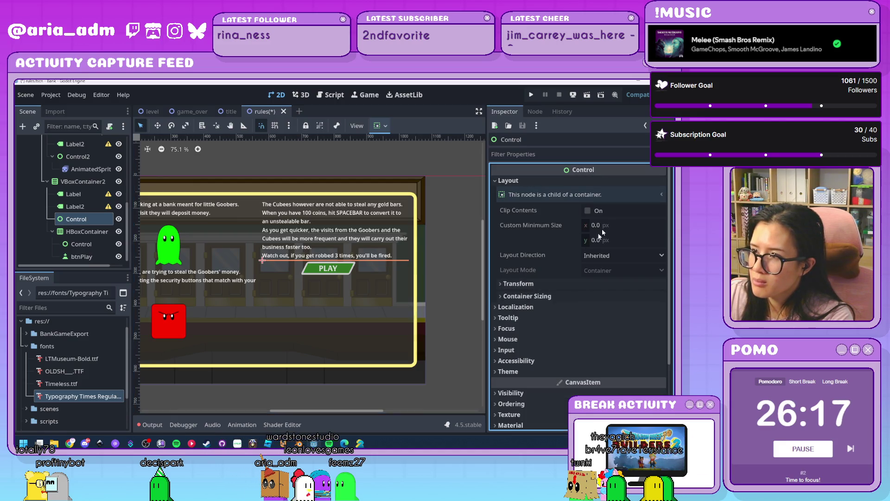
{"action": "left_click_drag", "start_coordinate": [624, 240], "coordinate": [541, 229]}
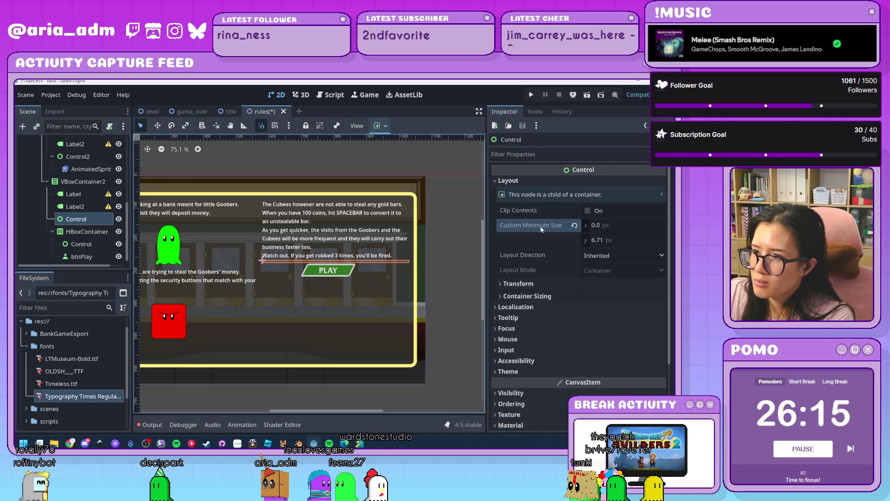
{"action": "left_click", "coordinate": [643, 241]}
{"action": "type", "text": "50"}
{"action": "key", "text": "Return"}
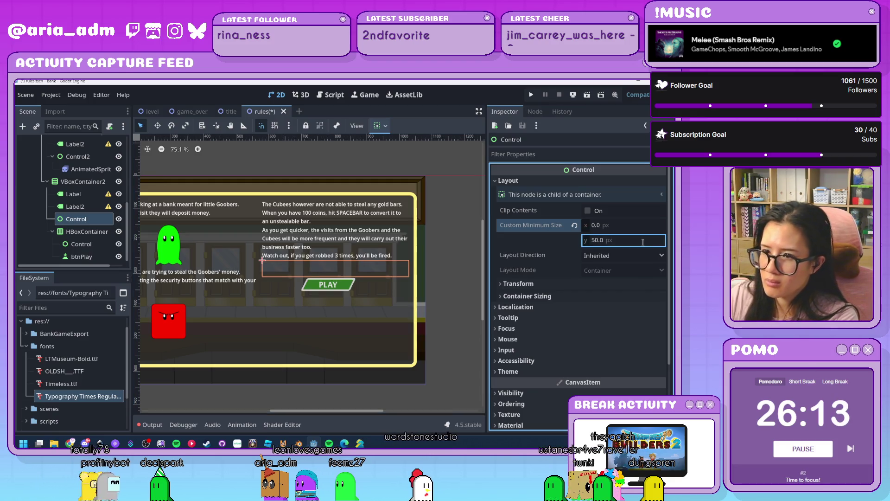
{"action": "left_click", "coordinate": [460, 290]}
Duplicate the spacer and place the copy between Label and Label2
{"action": "scroll", "coordinate": [432, 302], "scroll_direction": "down", "scroll_amount": 2}
{"action": "scroll", "coordinate": [432, 304], "scroll_direction": "up", "scroll_amount": 1}
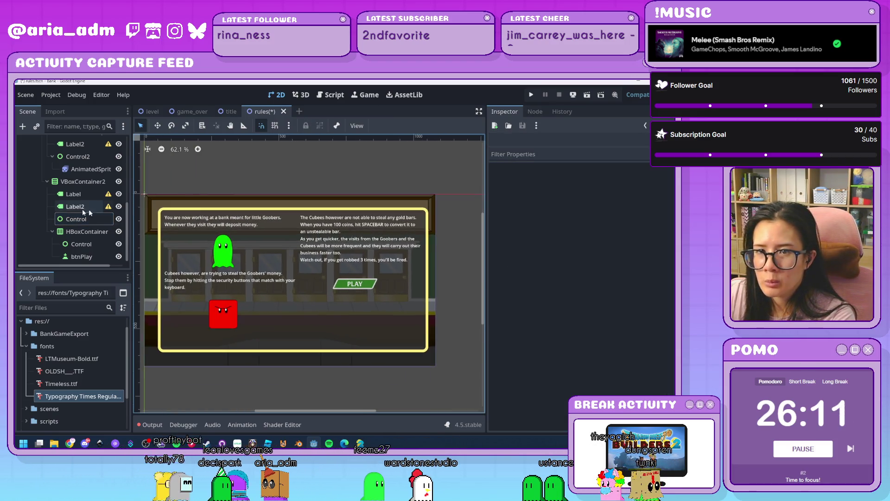
{"action": "left_click", "coordinate": [88, 219]}
{"action": "key", "text": "ctrl+c"}
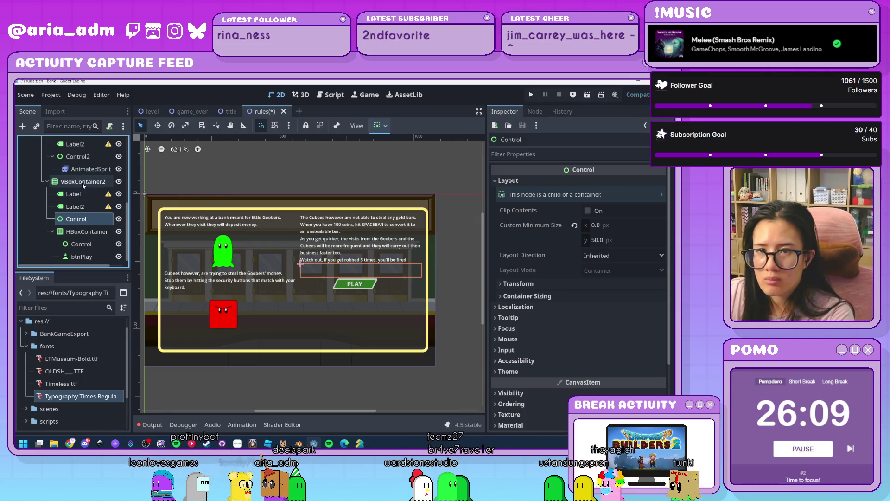
{"action": "left_click", "coordinate": [81, 182]}
{"action": "key", "text": "ctrl+v"}
{"action": "left_click_drag", "start_coordinate": [76, 248], "coordinate": [96, 232]}
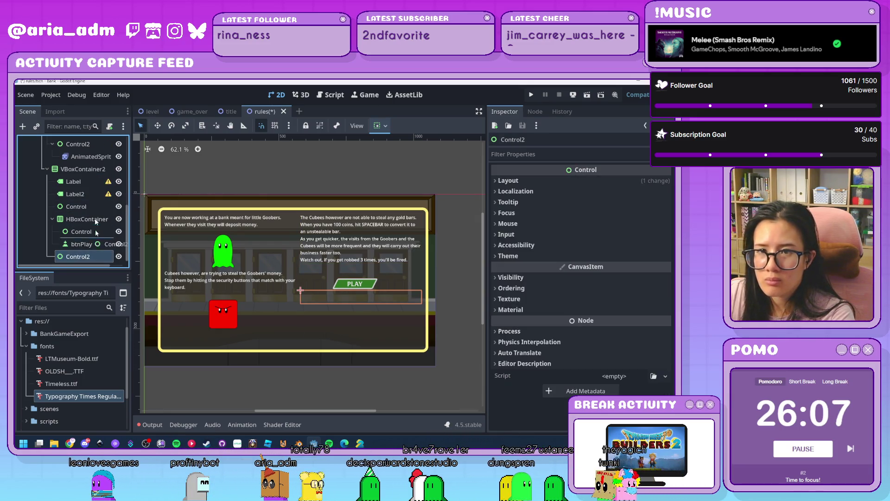
{"action": "left_click_drag", "start_coordinate": [82, 195], "coordinate": [82, 192]}
{"action": "left_click", "coordinate": [462, 293]}
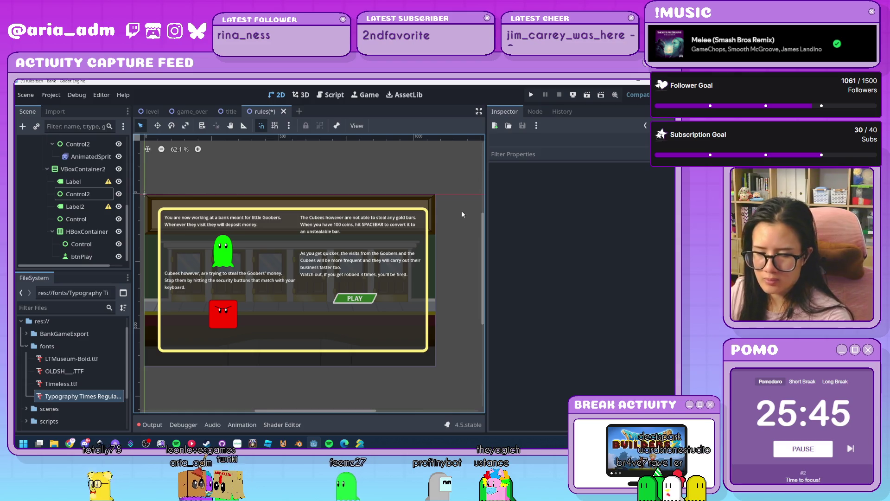
Test-run the game to the RULES screen, stop it, then view the Cubee sprite's frames
{"action": "left_click", "coordinate": [530, 95]}
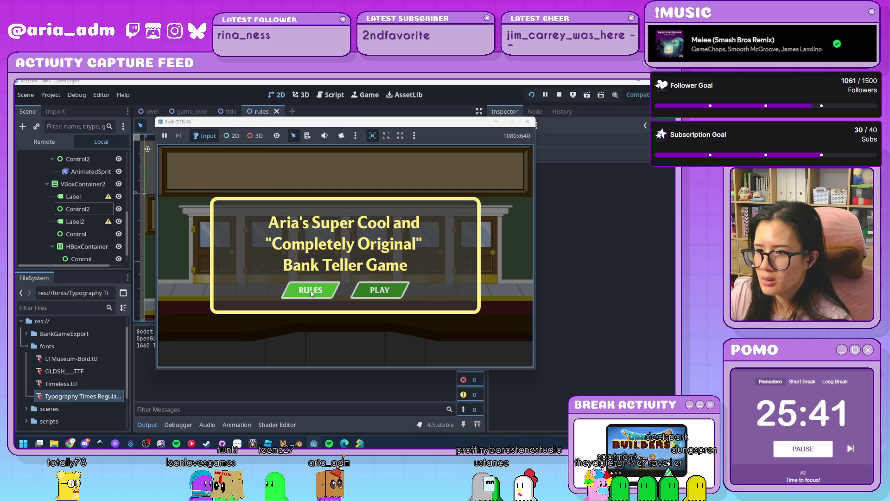
{"action": "left_click", "coordinate": [312, 292]}
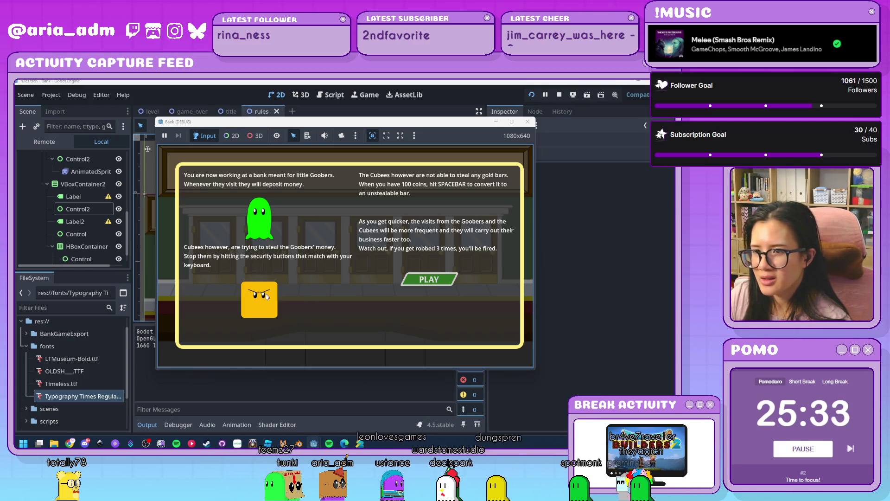
{"action": "key", "text": "F8"}
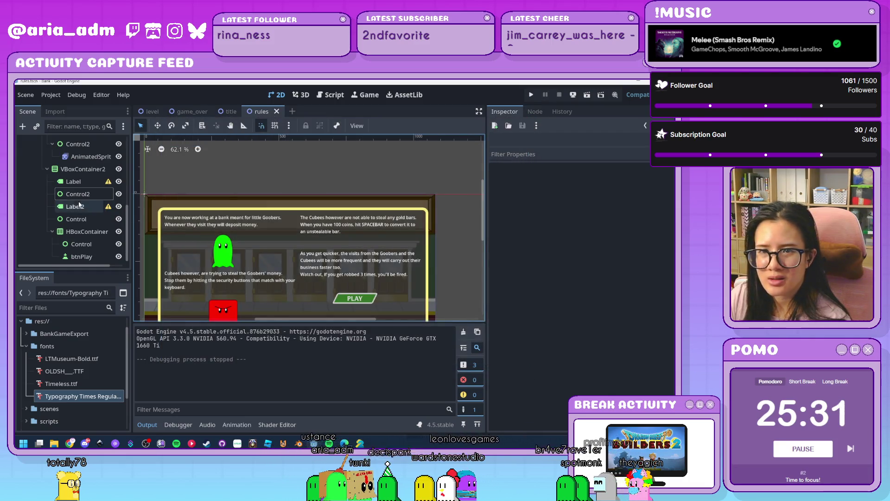
{"action": "scroll", "coordinate": [79, 205], "scroll_direction": "up", "scroll_amount": 2}
{"action": "left_click", "coordinate": [88, 188]}
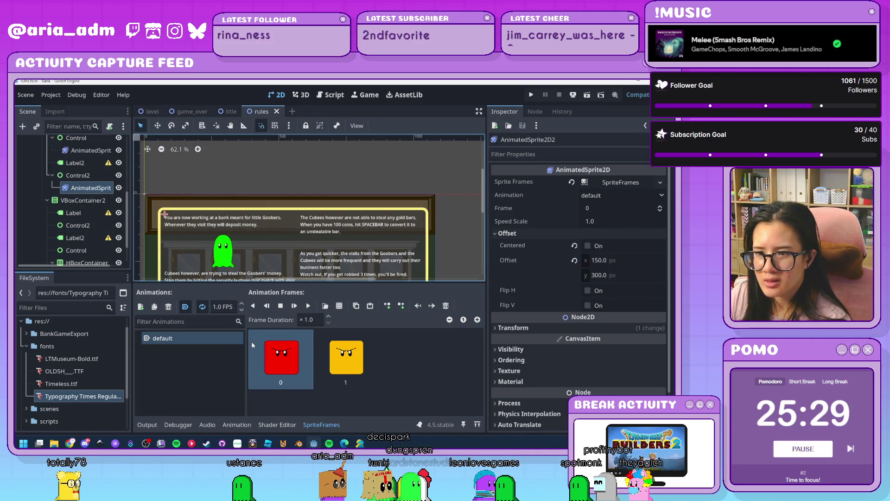
Compare the Goober and Cubee sprite frames, then test-run the RULES screen again and stop
{"action": "left_click", "coordinate": [223, 251]}
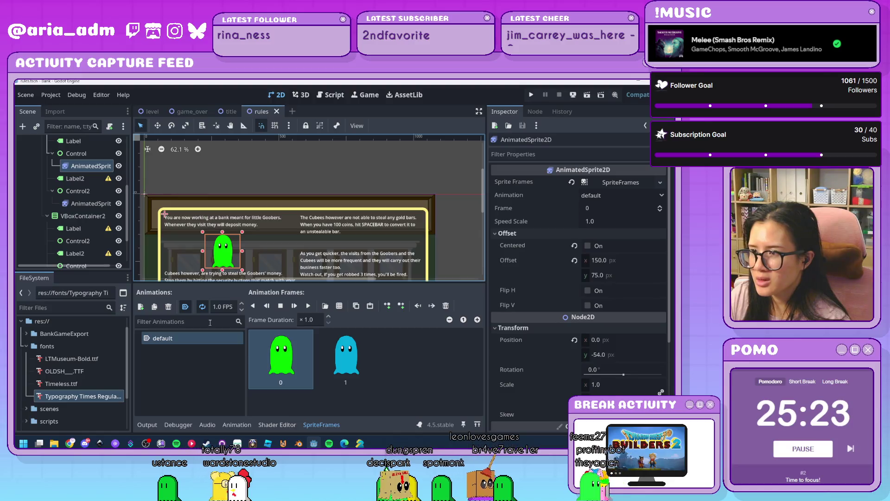
{"action": "left_click", "coordinate": [89, 204]}
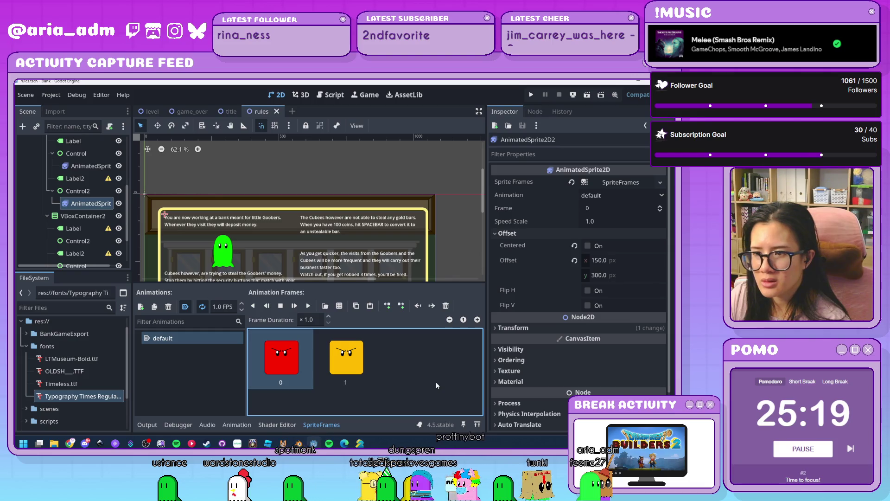
{"action": "left_click", "coordinate": [531, 94]}
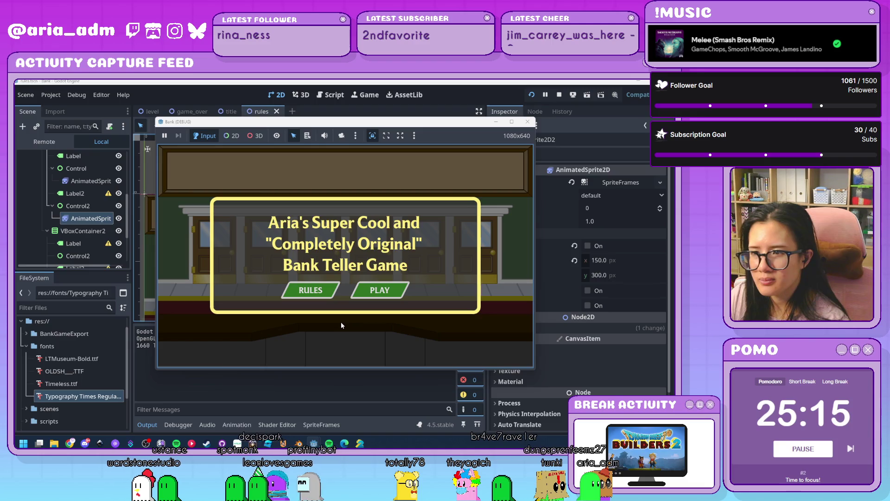
{"action": "left_click", "coordinate": [308, 289]}
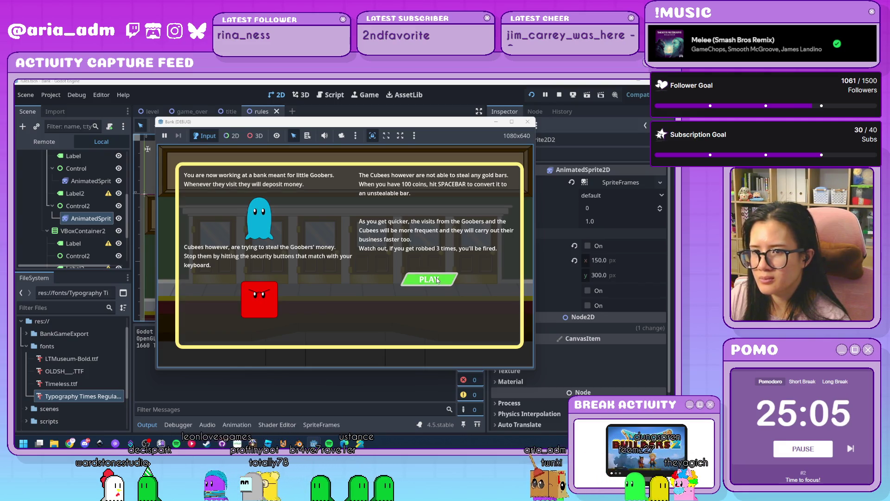
{"action": "left_click", "coordinate": [437, 280]}
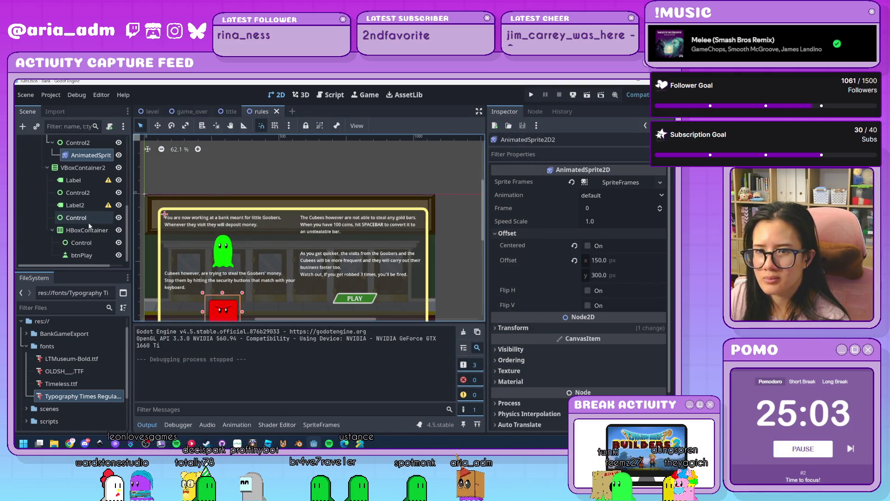
{"action": "left_click", "coordinate": [82, 255]}
Attach the existing btn_replay.gd script to btnPlay
{"action": "left_click", "coordinate": [110, 126]}
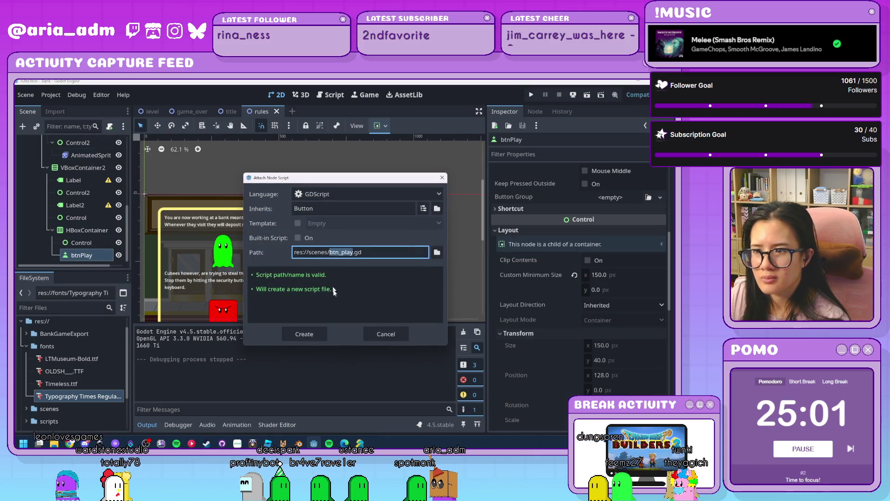
{"action": "left_click", "coordinate": [436, 252]}
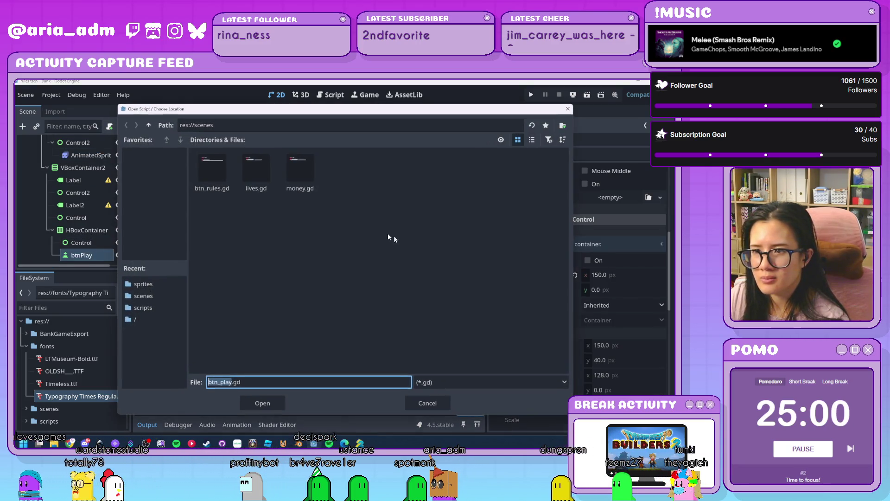
{"action": "left_click", "coordinate": [149, 126]}
{"action": "double_click", "coordinate": [345, 176]}
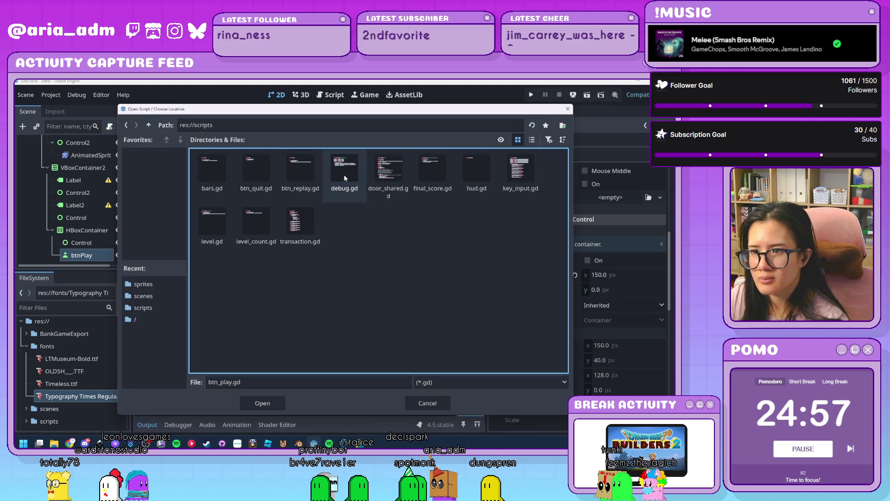
{"action": "double_click", "coordinate": [310, 177]}
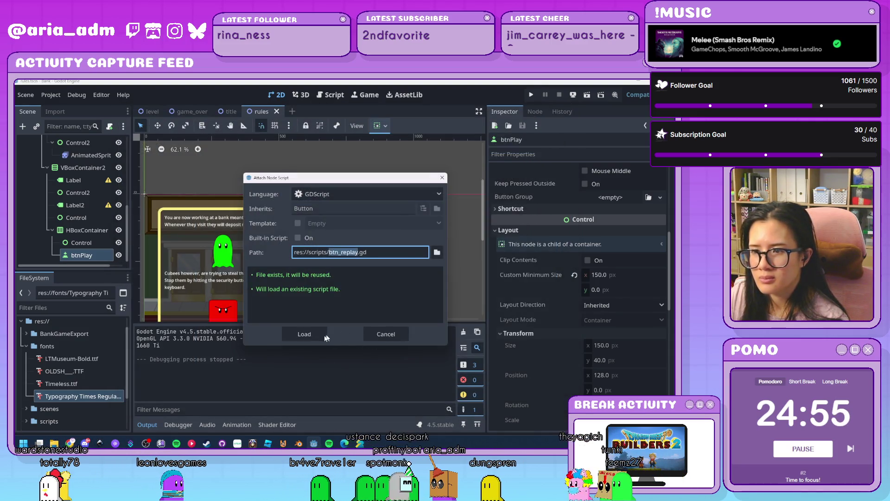
{"action": "left_click", "coordinate": [325, 334]}
{"action": "left_click", "coordinate": [532, 115]}
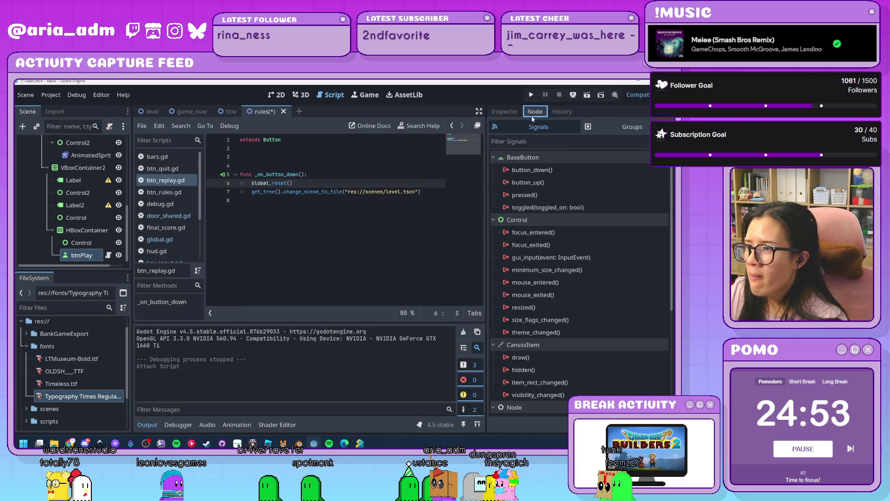
Connect btnPlay's button_down signal to the script and correct global to Global
{"action": "double_click", "coordinate": [563, 168]}
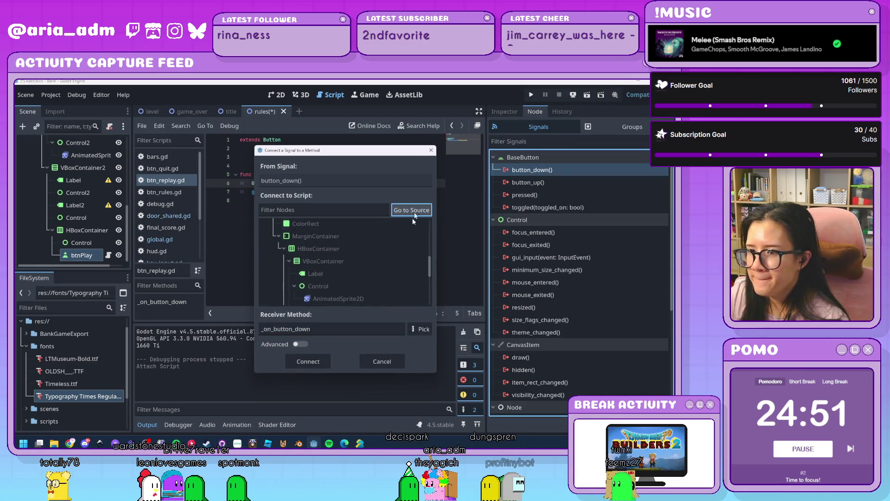
{"action": "left_click", "coordinate": [308, 362]}
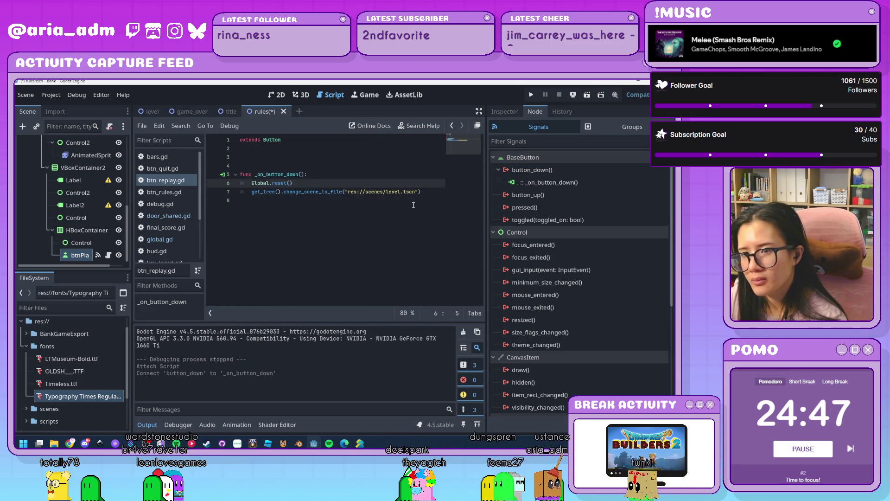
{"action": "key", "text": "Delete"}
{"action": "type", "text": "G"}
{"action": "key", "text": "Down"}
{"action": "key", "text": "Down"}
{"action": "scroll", "coordinate": [84, 222], "scroll_direction": "up", "scroll_amount": 4}
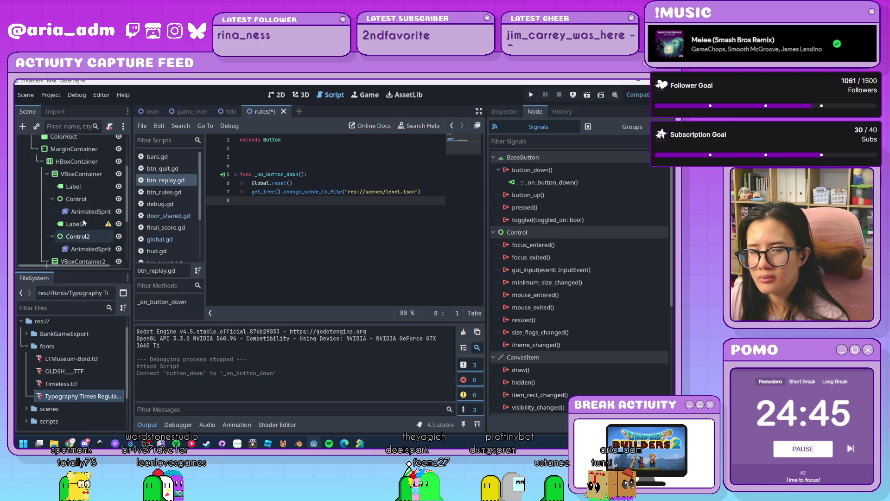
Review the rules scene in the 2D viewport, save it with Ctrl+S, and launch a test run
{"action": "left_click", "coordinate": [273, 93]}
{"action": "scroll", "coordinate": [445, 281], "scroll_direction": "down", "scroll_amount": 4}
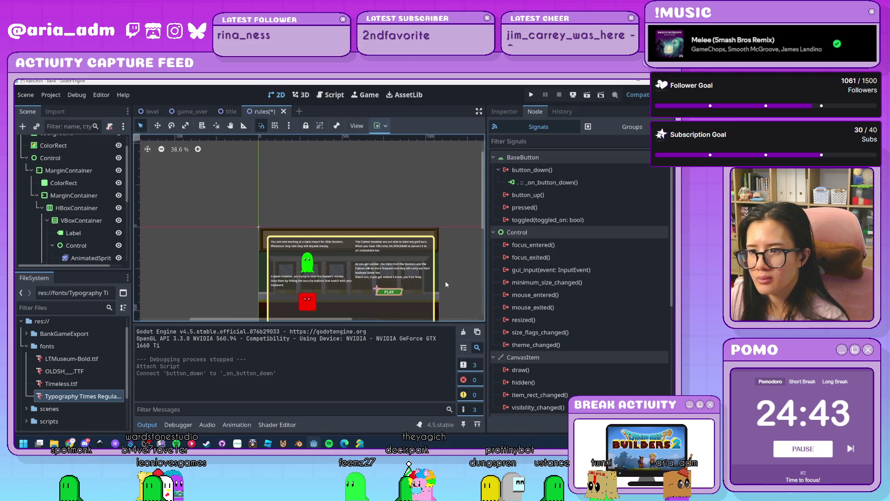
{"action": "scroll", "coordinate": [447, 301], "scroll_direction": "up", "scroll_amount": 3}
{"action": "scroll", "coordinate": [446, 296], "scroll_direction": "up", "scroll_amount": 1}
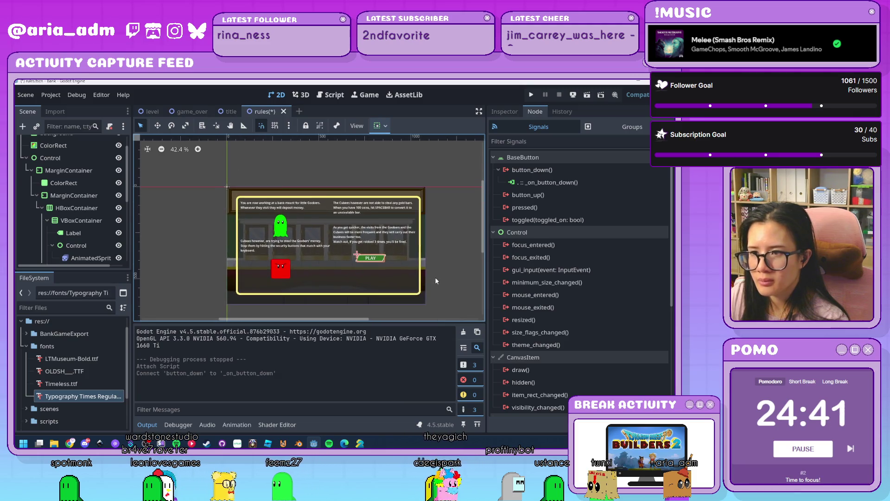
{"action": "scroll", "coordinate": [65, 186], "scroll_direction": "up", "scroll_amount": 2}
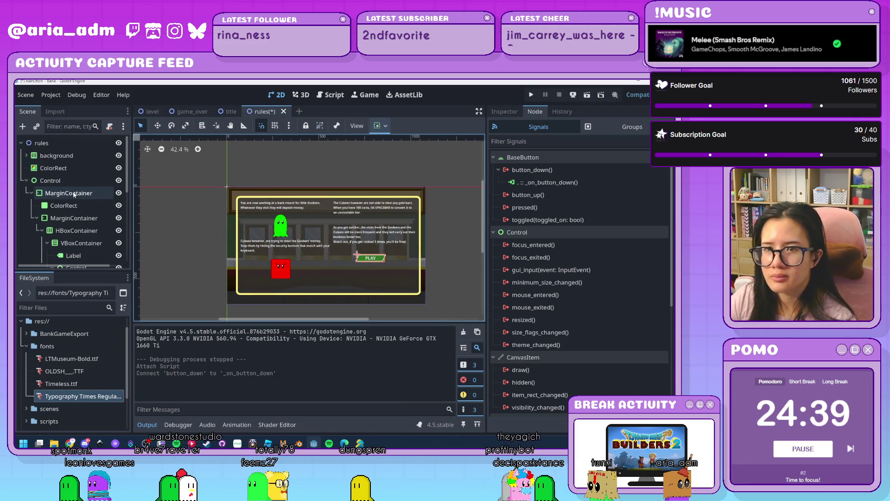
{"action": "left_click", "coordinate": [65, 155]}
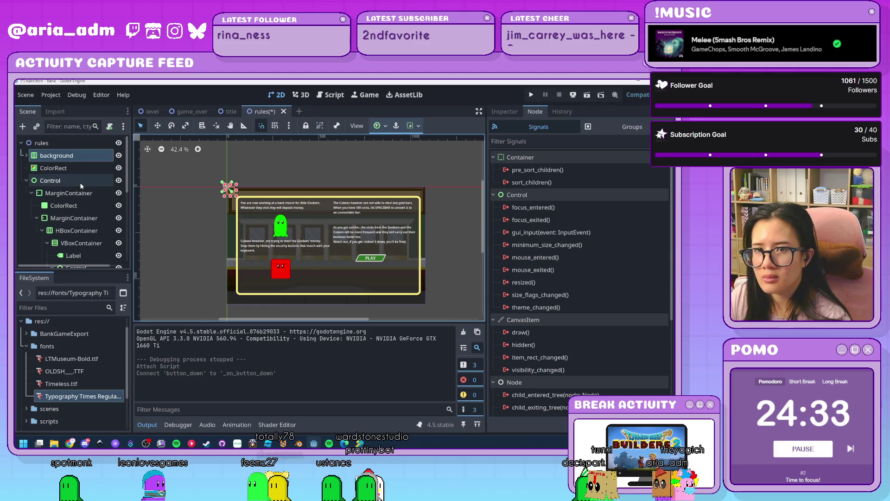
{"action": "left_click", "coordinate": [25, 155]}
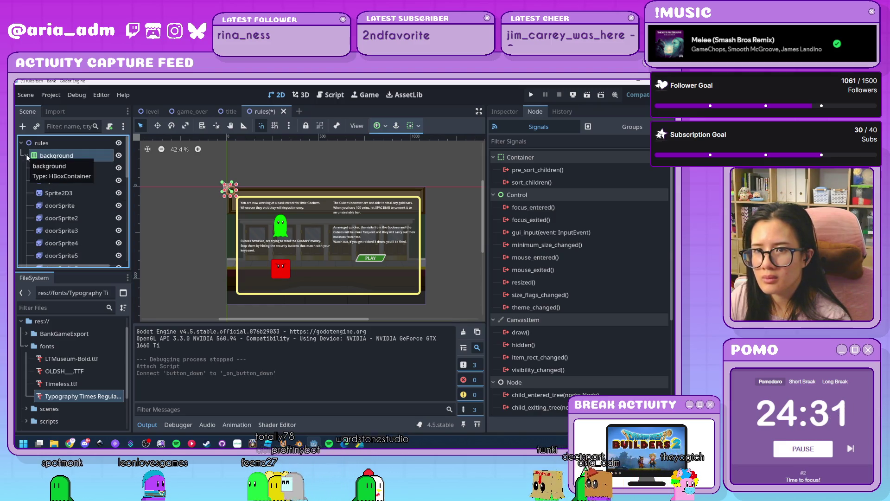
{"action": "left_click", "coordinate": [208, 158]}
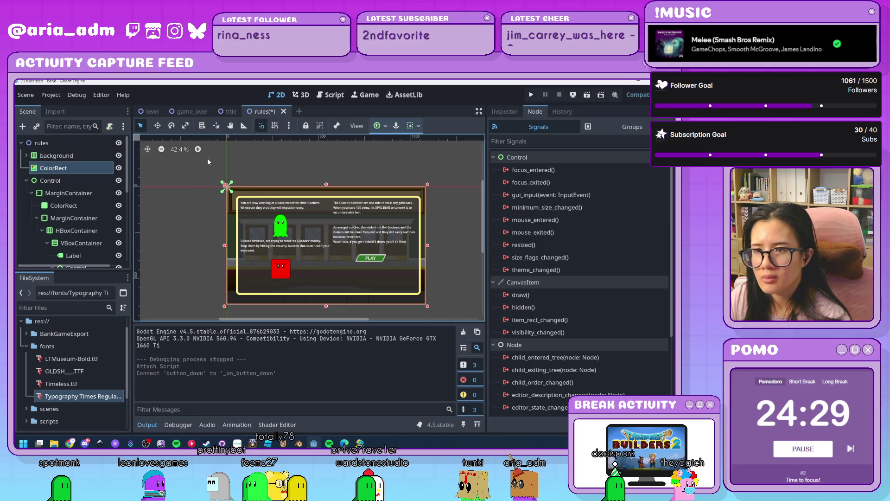
{"action": "scroll", "coordinate": [85, 196], "scroll_direction": "down", "scroll_amount": 5}
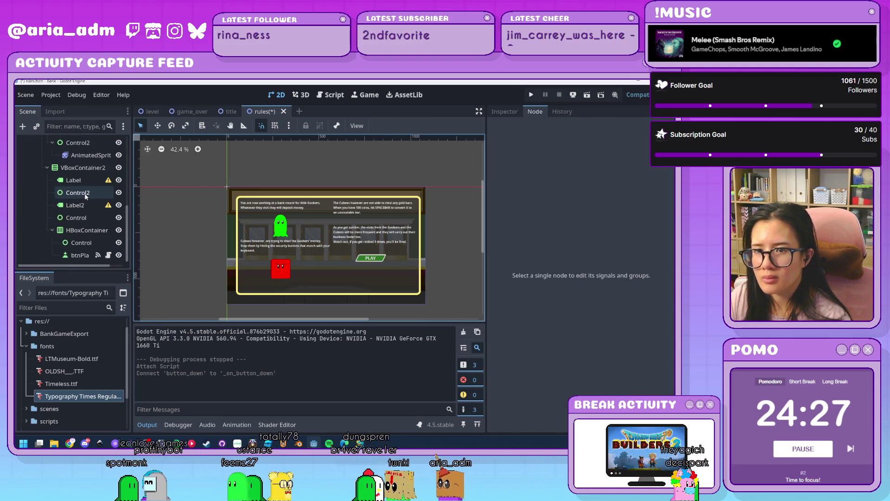
{"action": "scroll", "coordinate": [88, 192], "scroll_direction": "up", "scroll_amount": 5}
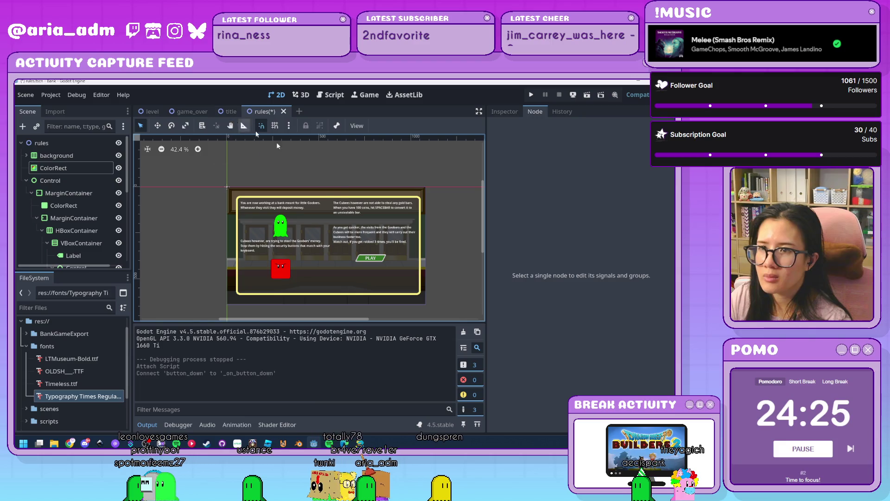
{"action": "key", "text": "ctrl+s"}
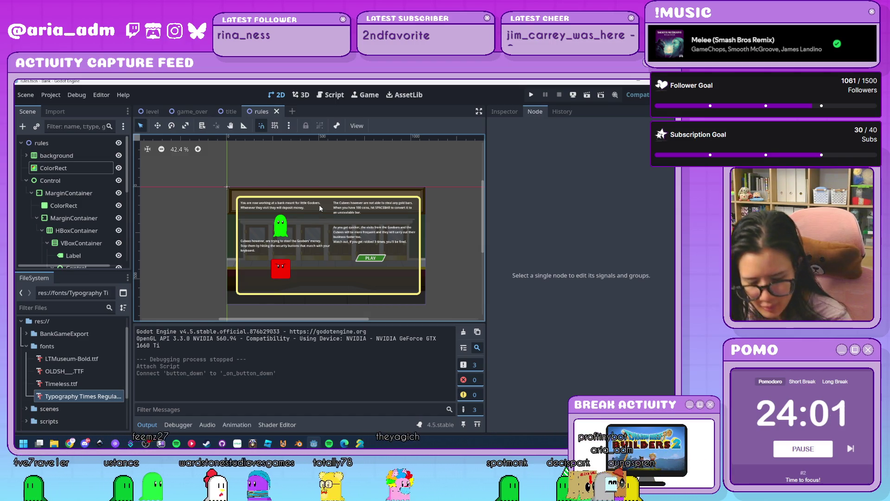
{"action": "left_click", "coordinate": [531, 95]}
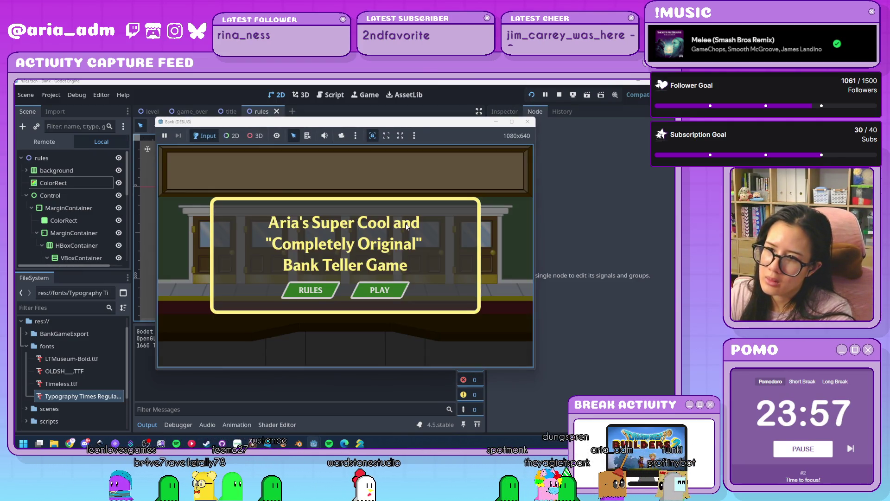
In the running game, open RULES from the title screen, then press PLAY to start level 1
{"action": "left_click", "coordinate": [305, 291]}
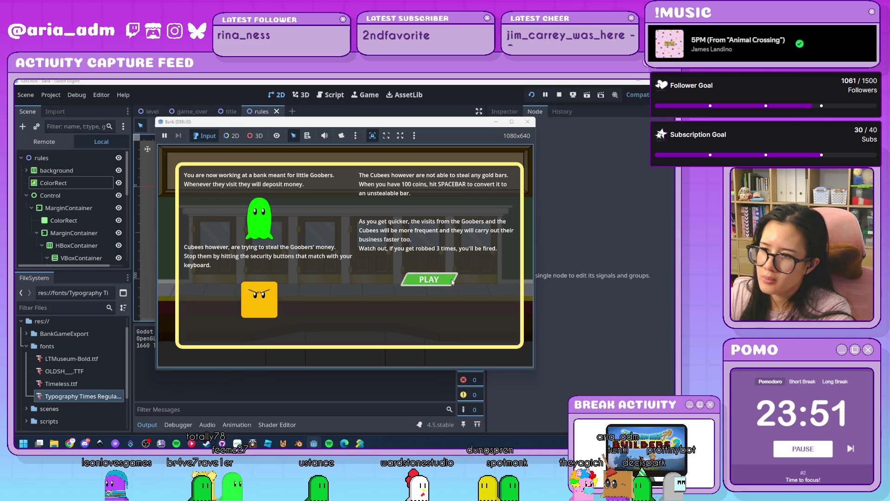
{"action": "left_click", "coordinate": [452, 280]}
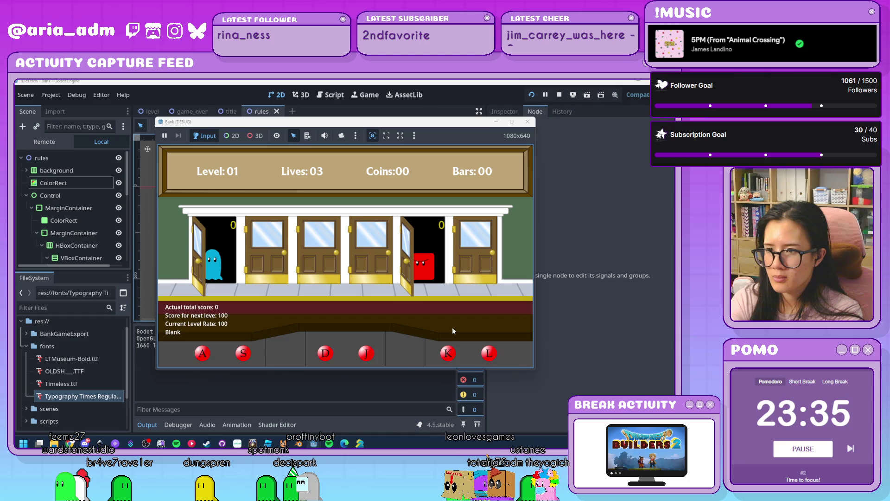
Playtest level 1 catching robbers with the letter keys to a score of 59, then stop with F8
{"action": "key", "text": "a"}
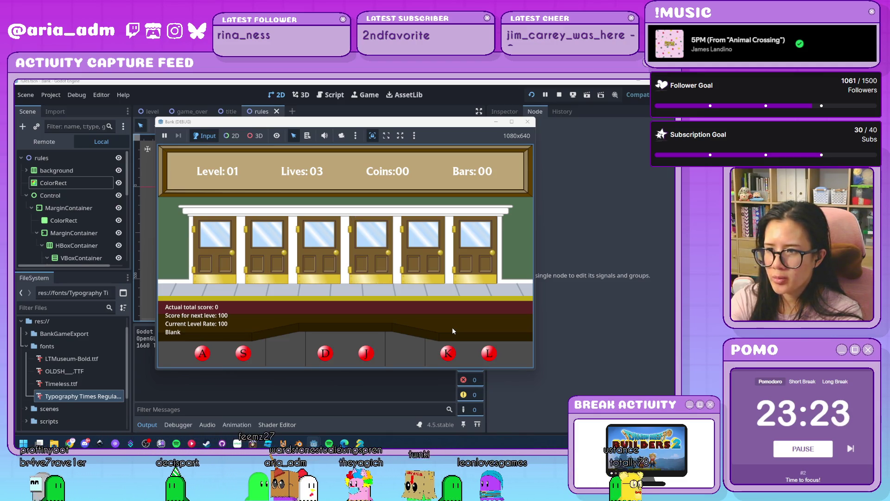
{"action": "key", "text": "a"}
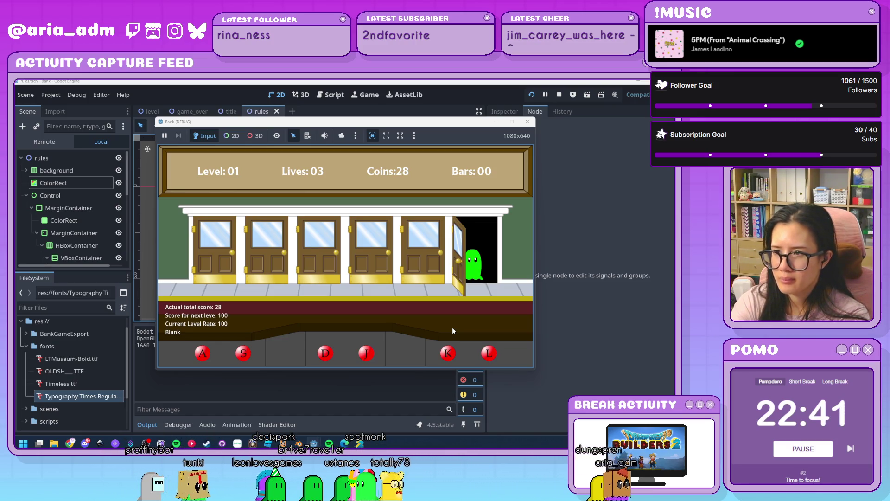
{"action": "key", "text": "l"}
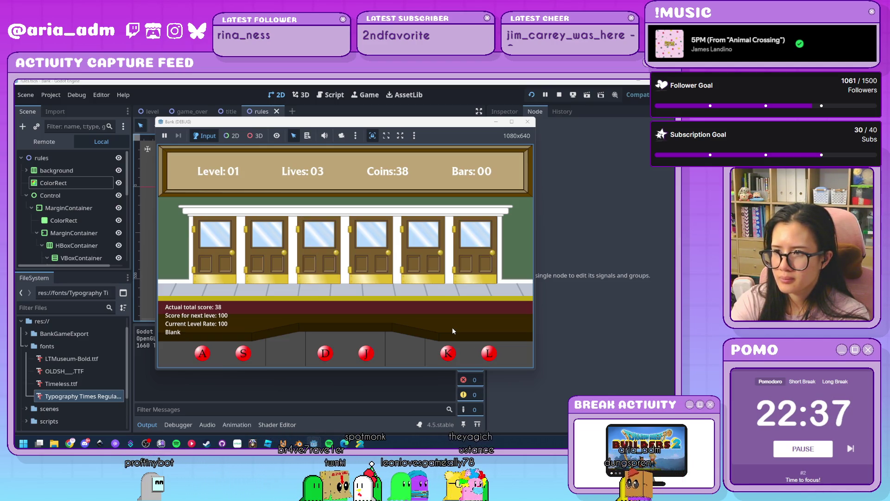
{"action": "key", "text": "k"}
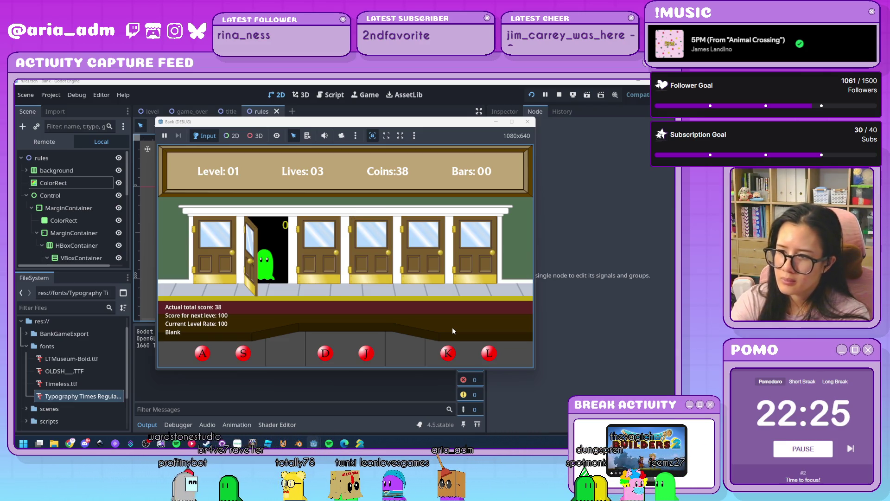
{"action": "key", "text": "s"}
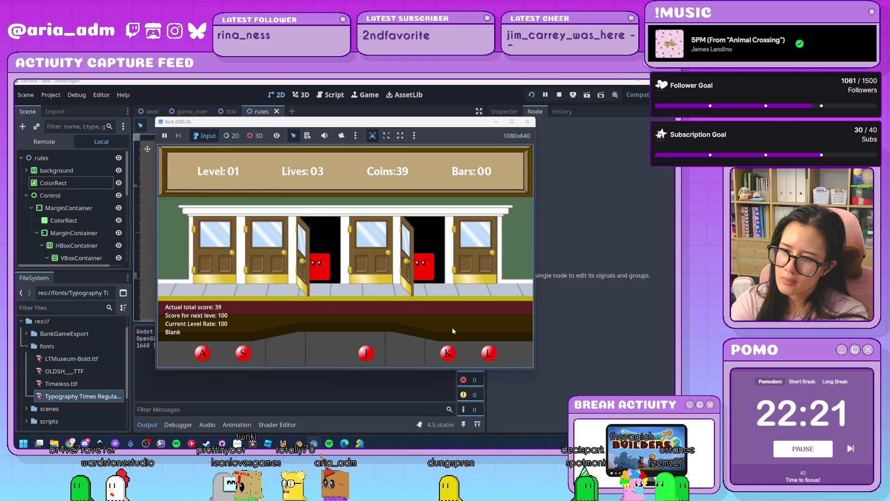
{"action": "key", "text": "k"}
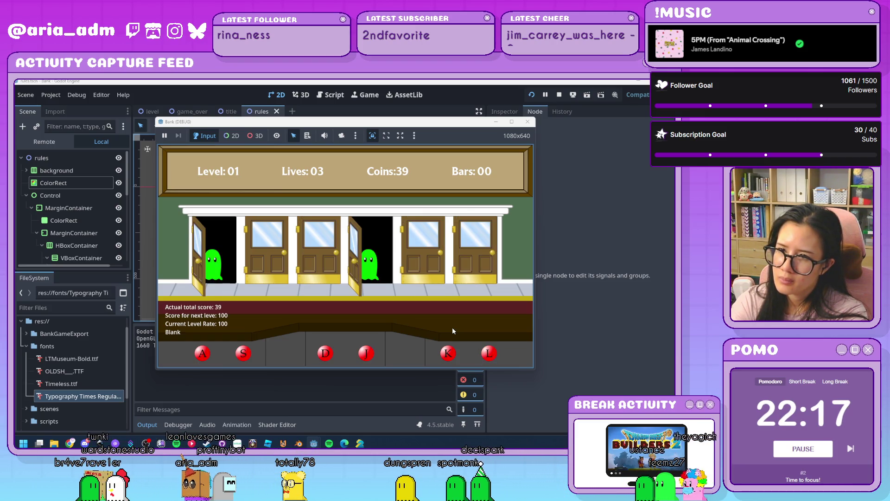
{"action": "key", "text": "j"}
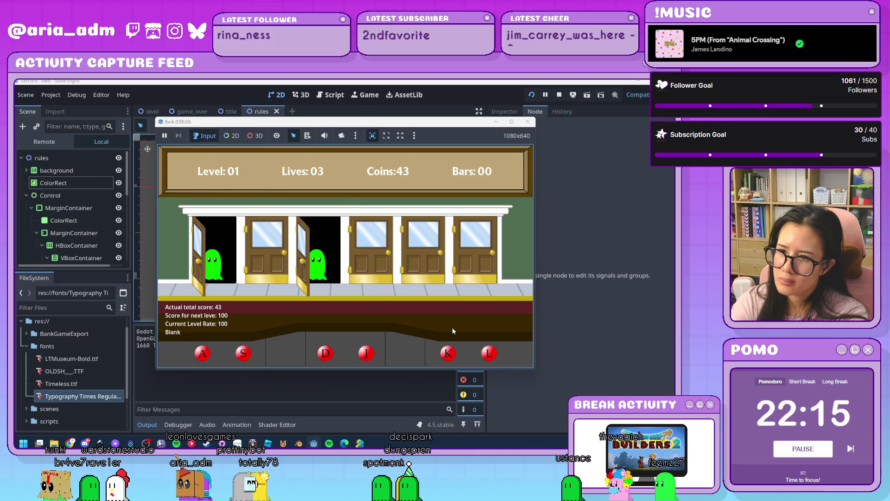
{"action": "key", "text": "a"}
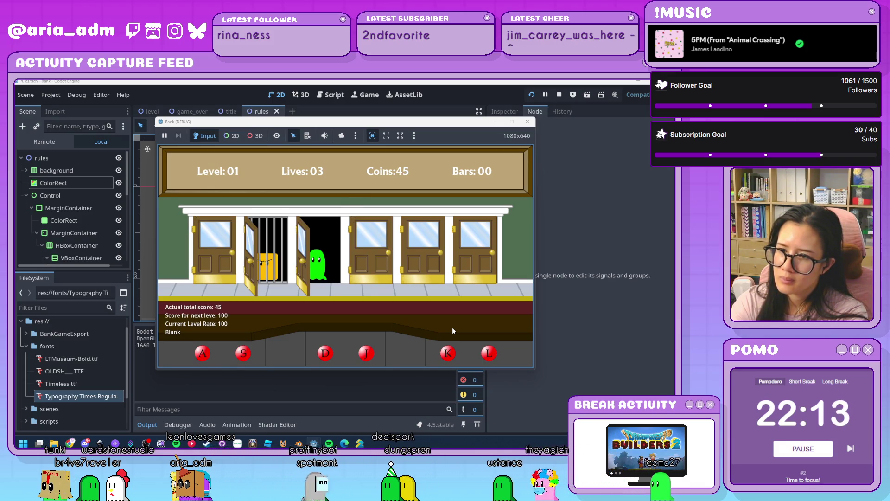
{"action": "key", "text": "d"}
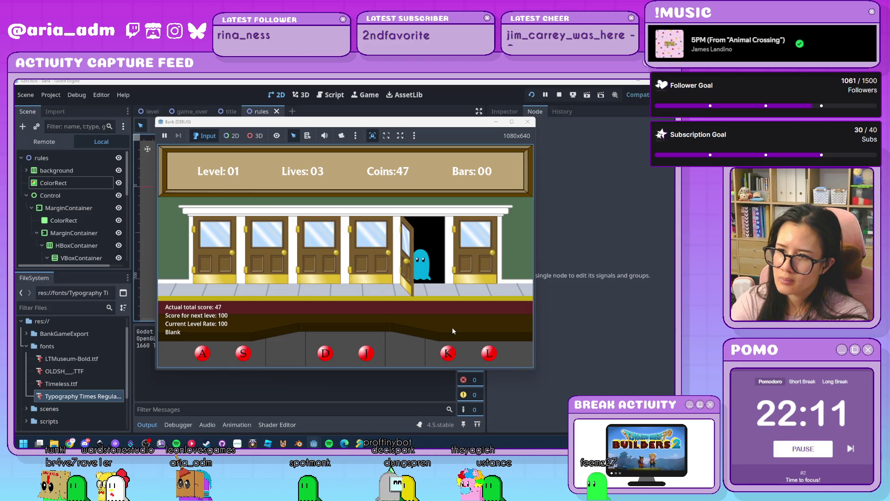
{"action": "key", "text": "k"}
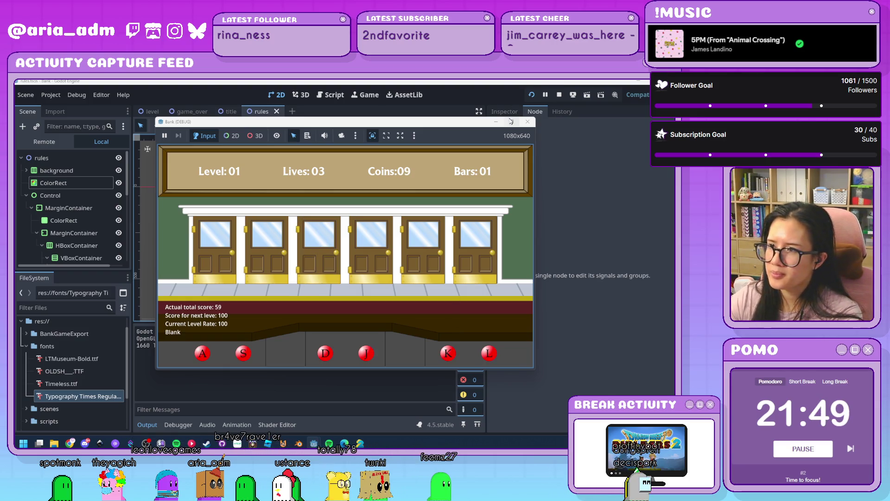
{"action": "key", "text": "F8"}
{"action": "left_click", "coordinate": [333, 95]}
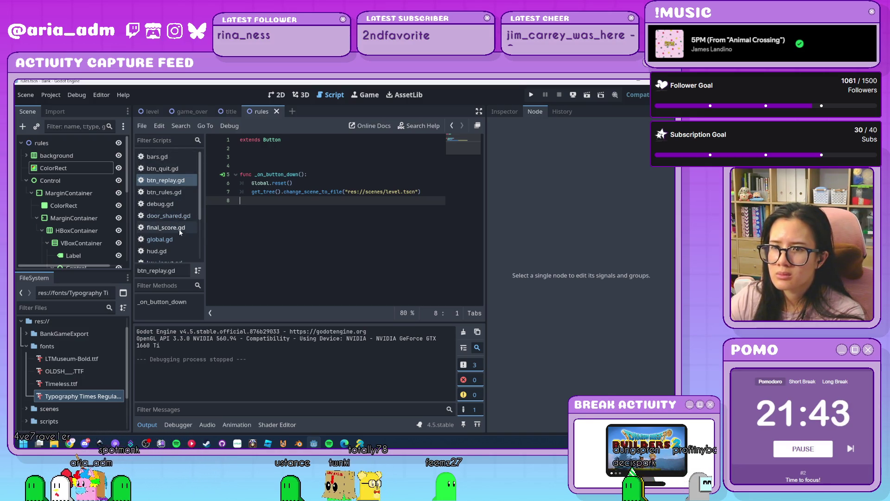
In global.gd, change nextScore from 100 to 50 and select the trailing zeros of levelRate = 100
{"action": "left_click", "coordinate": [182, 216]}
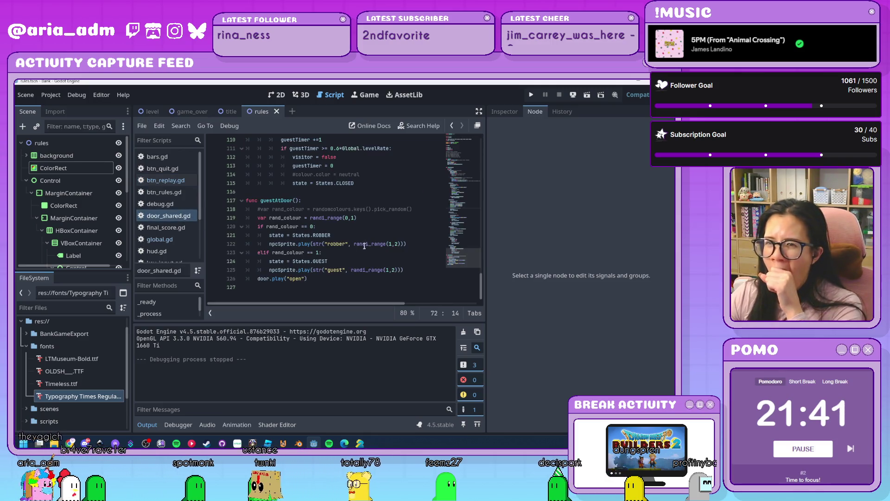
{"action": "scroll", "coordinate": [287, 234], "scroll_direction": "up", "scroll_amount": 10}
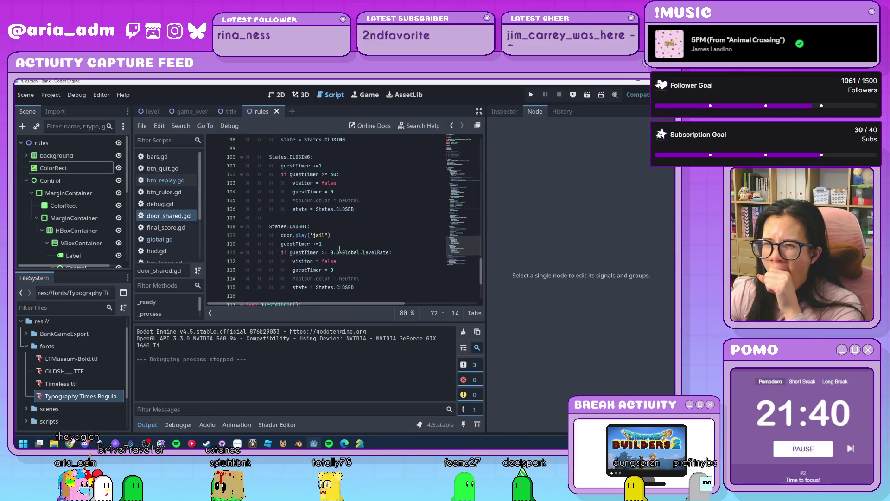
{"action": "left_click", "coordinate": [174, 241]}
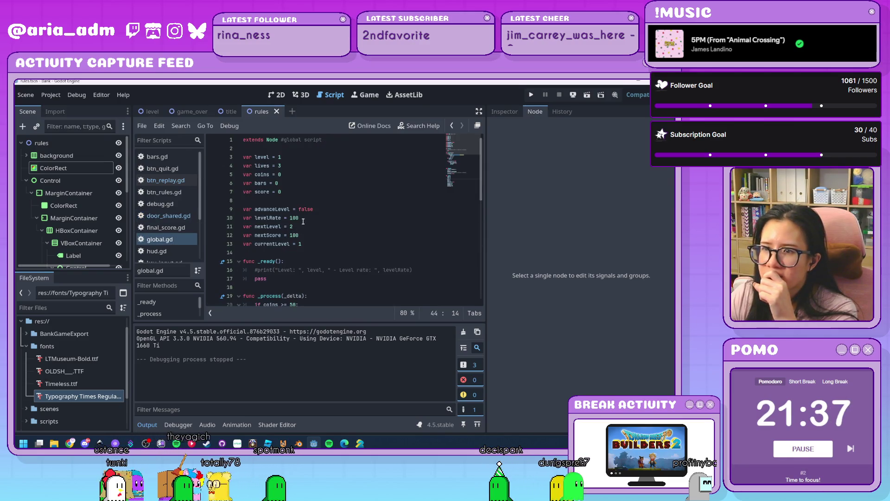
{"action": "double_click", "coordinate": [294, 235]}
{"action": "type", "text": "50"}
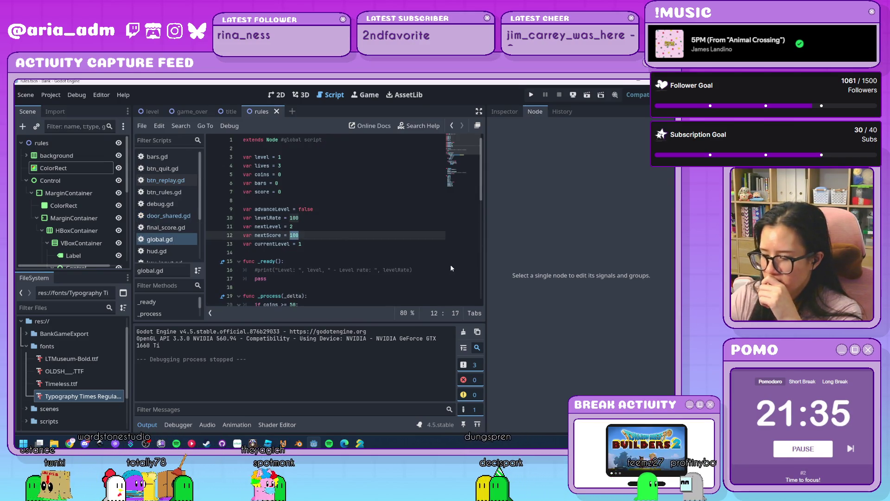
{"action": "scroll", "coordinate": [291, 273], "scroll_direction": "down", "scroll_amount": 10}
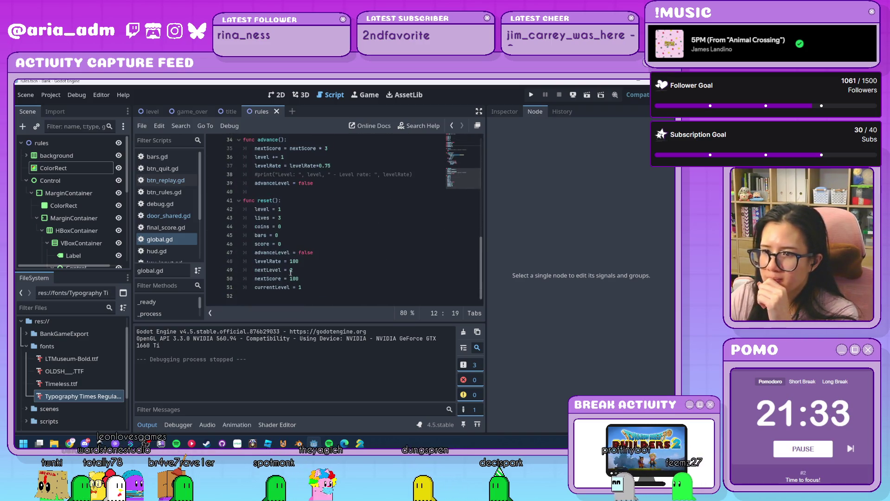
{"action": "left_click_drag", "start_coordinate": [304, 263], "coordinate": [292, 263]}
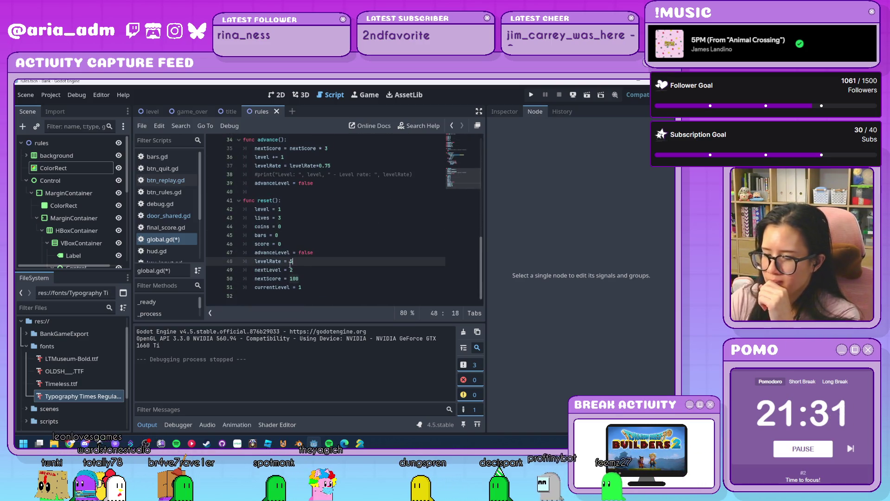
{"action": "scroll", "coordinate": [290, 264], "scroll_direction": "up", "scroll_amount": 10}
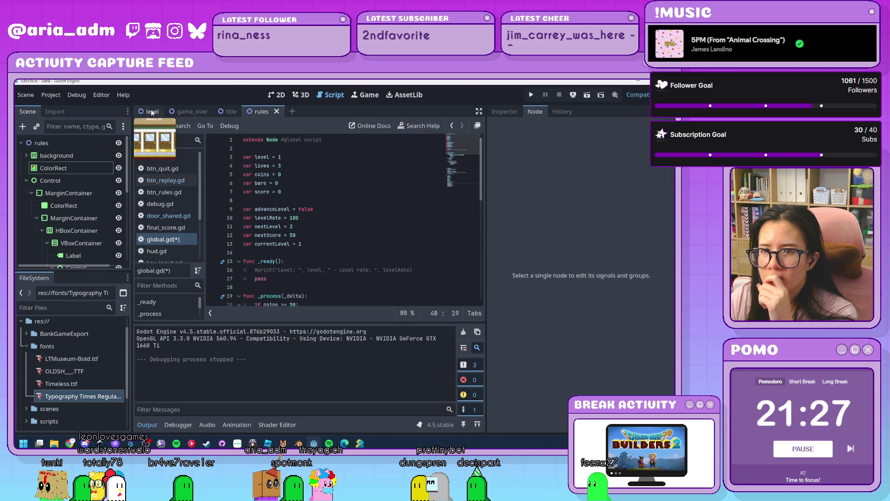
{"action": "left_click", "coordinate": [168, 216]}
Locate the npcSprite.visible = false line in door_shared.gd's _ready() and save the scripts
{"action": "scroll", "coordinate": [320, 241], "scroll_direction": "up", "scroll_amount": 8}
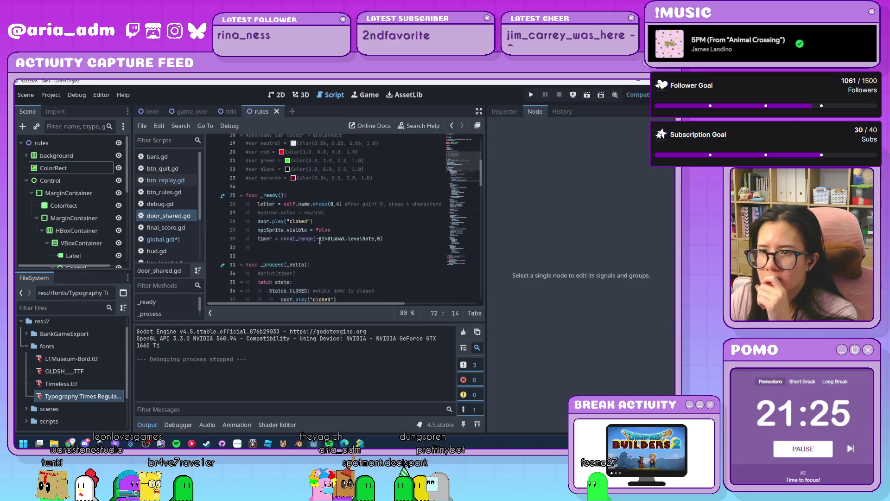
{"action": "scroll", "coordinate": [319, 240], "scroll_direction": "up", "scroll_amount": 2}
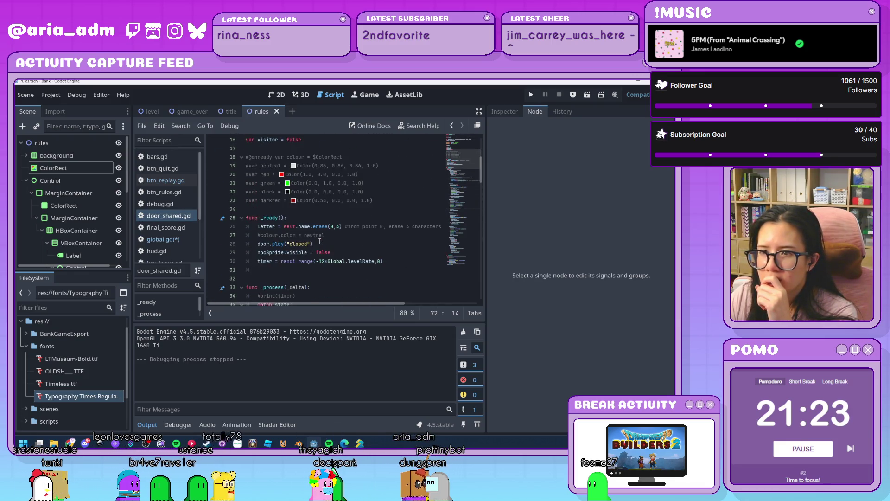
{"action": "scroll", "coordinate": [320, 240], "scroll_direction": "down", "scroll_amount": 1}
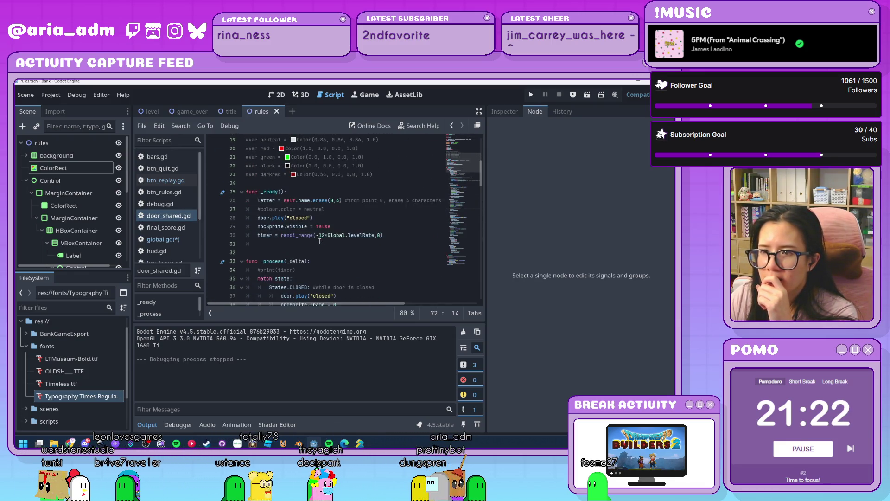
{"action": "left_click", "coordinate": [258, 227]}
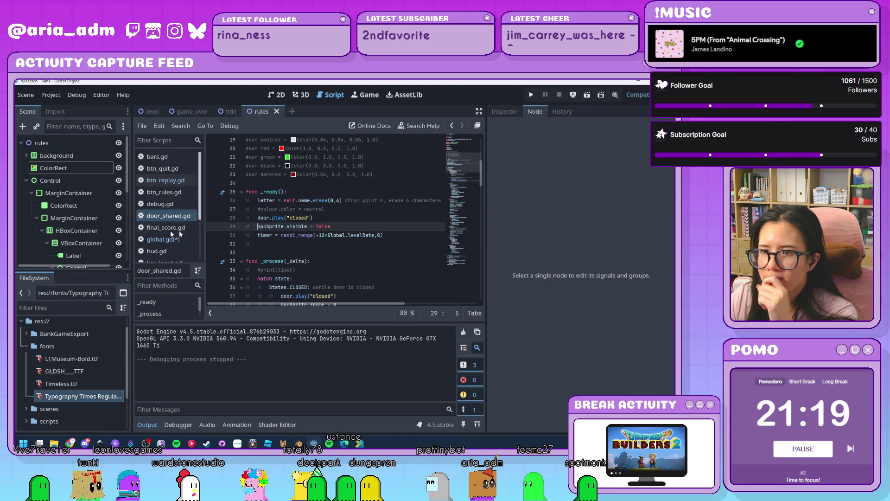
{"action": "scroll", "coordinate": [101, 215], "scroll_direction": "down", "scroll_amount": 3}
{"action": "left_click", "coordinate": [150, 112]}
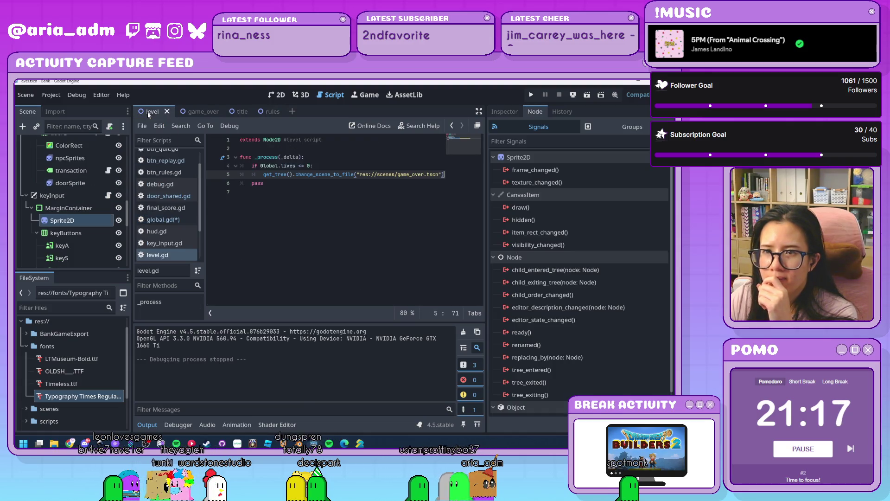
{"action": "scroll", "coordinate": [89, 201], "scroll_direction": "up", "scroll_amount": 3}
{"action": "scroll", "coordinate": [89, 201], "scroll_direction": "down", "scroll_amount": 1}
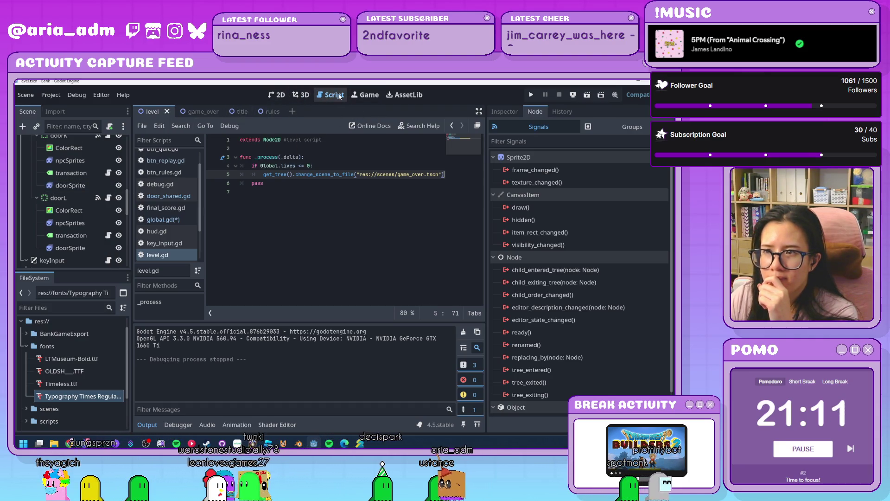
{"action": "left_click", "coordinate": [173, 196]}
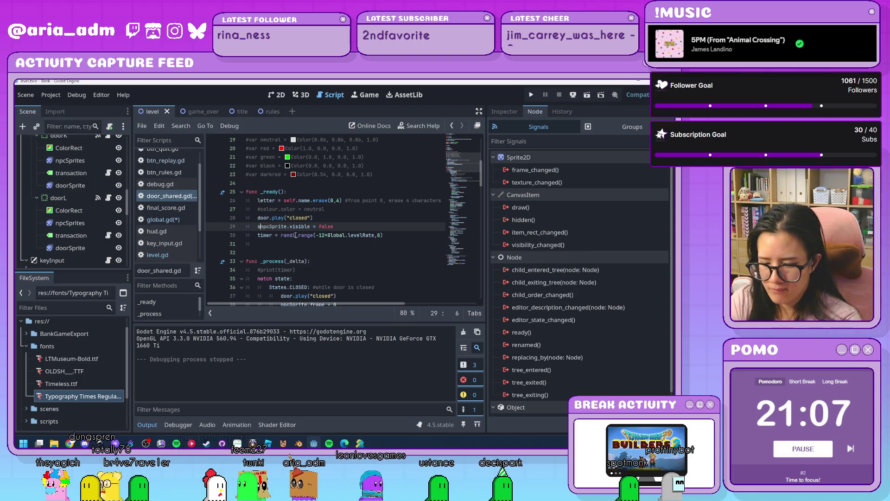
{"action": "type", "text": "self."}
{"action": "left_click", "coordinate": [372, 229]}
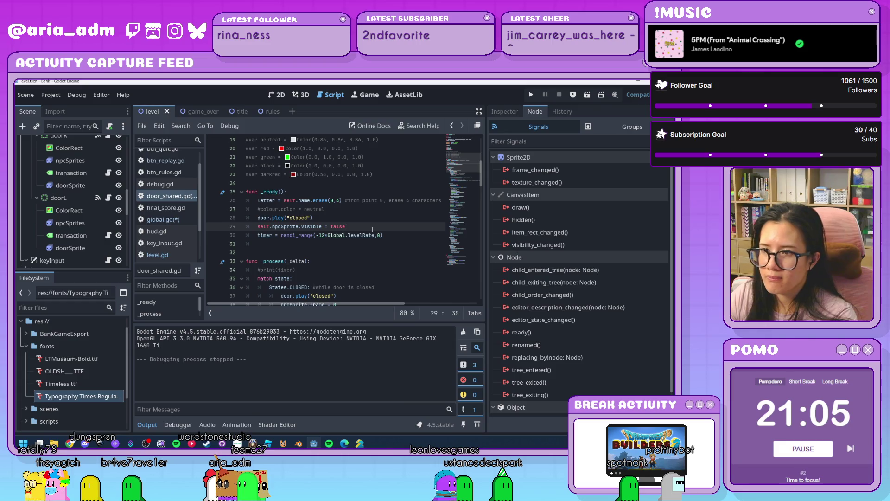
{"action": "key", "text": "ctrl+s"}
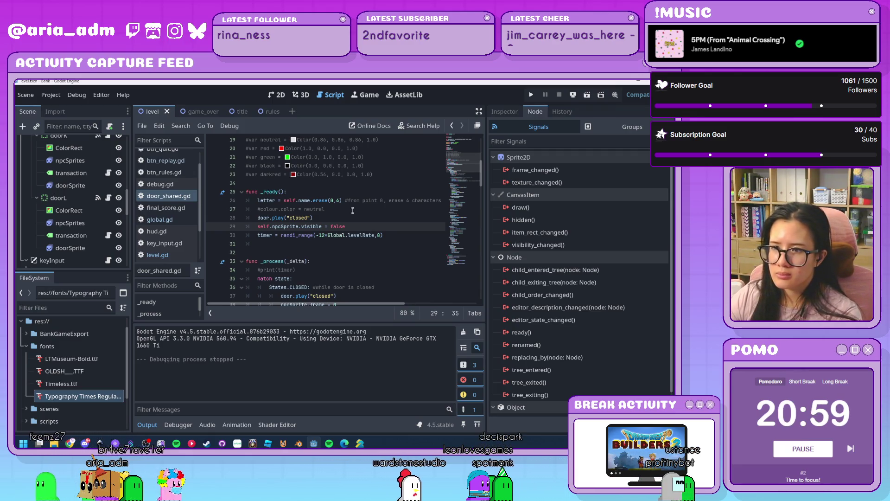
Add $transaction.text = str("") below npcSprite.visible = false and save door_shared.gd
{"action": "key", "text": "Home"}
{"action": "key", "text": "Delete"}
{"action": "key", "text": "Delete"}
{"action": "key", "text": "Delete"}
{"action": "key", "text": "End"}
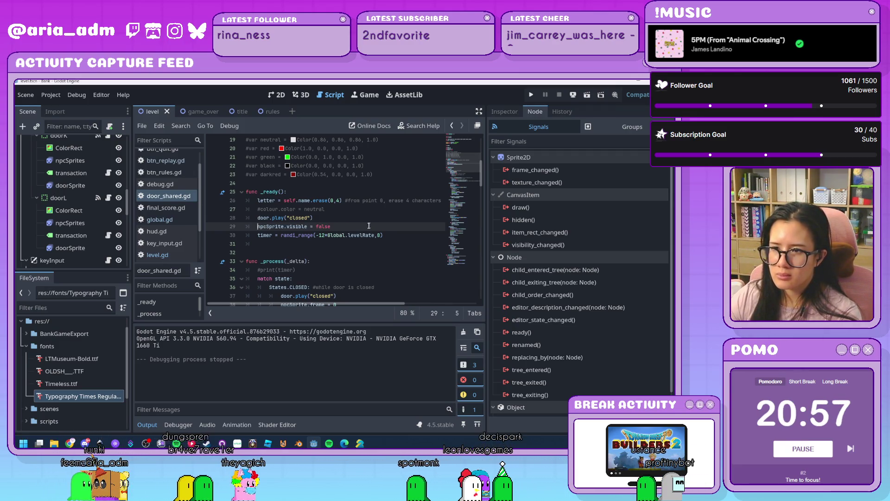
{"action": "key", "text": "Return"}
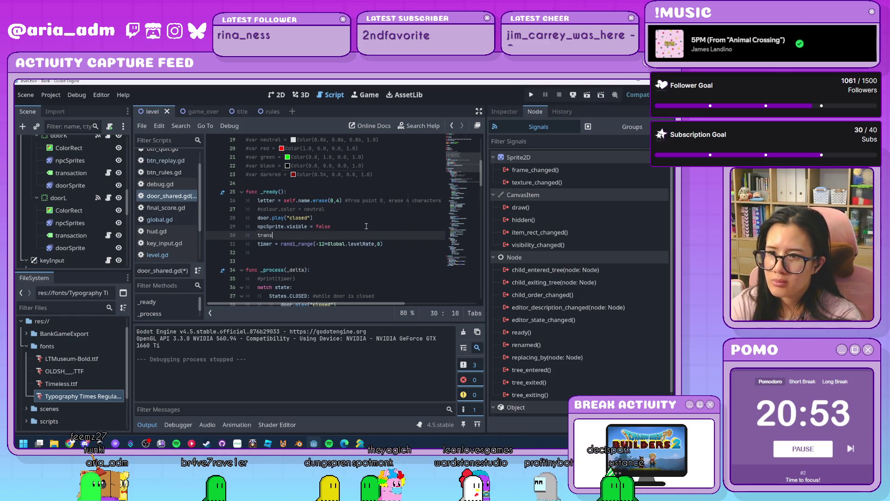
{"action": "type", "text": "transac"}
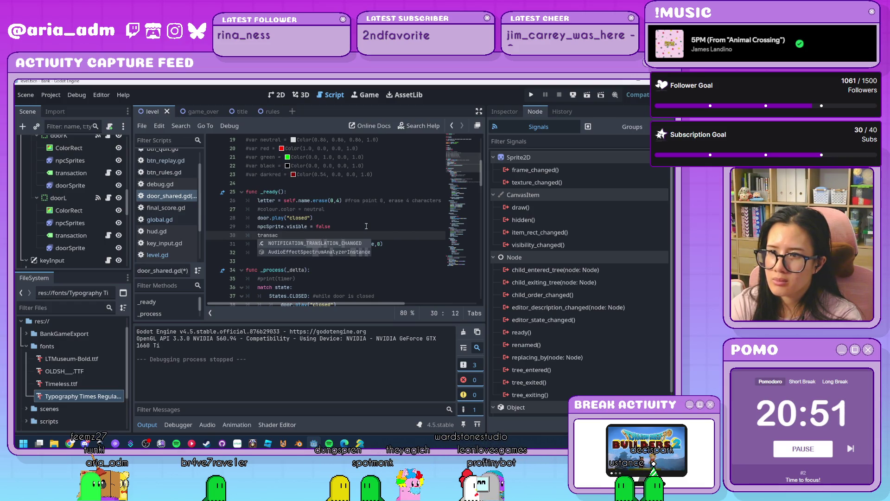
{"action": "key", "text": "BackSpace"}
{"action": "key", "text": "BackSpace"}
{"action": "key", "text": "BackSpace"}
{"action": "key", "text": "BackSpace"}
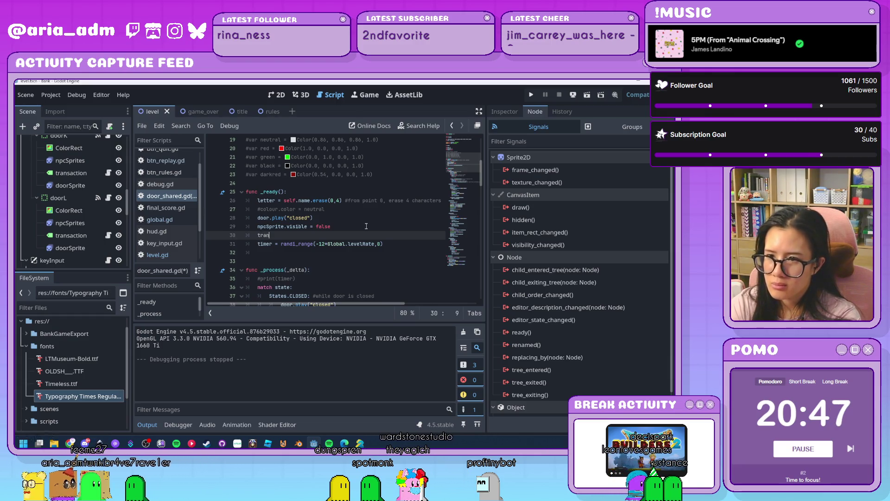
{"action": "type", "text": "saction"}
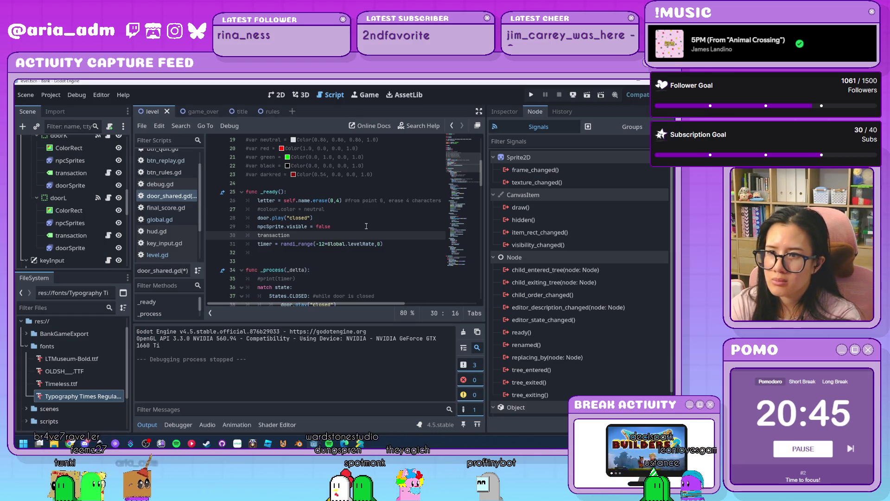
{"action": "key", "text": "BackSpace"}
{"action": "key", "text": "BackSpace"}
{"action": "key", "text": "BackSpace"}
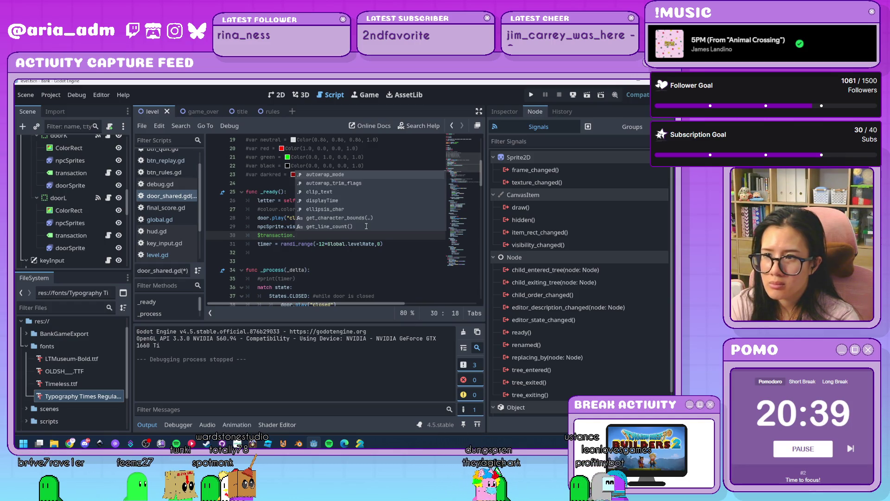
{"action": "key", "text": "Return"}
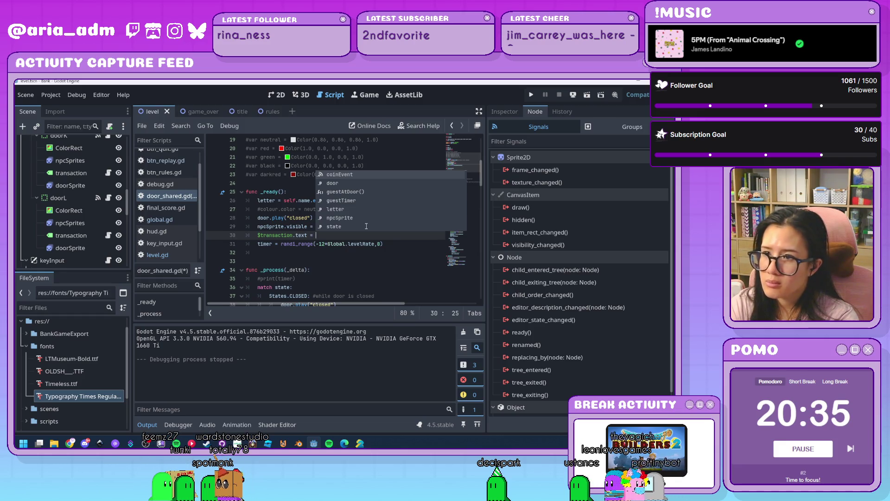
{"action": "type", "text": "str()"}
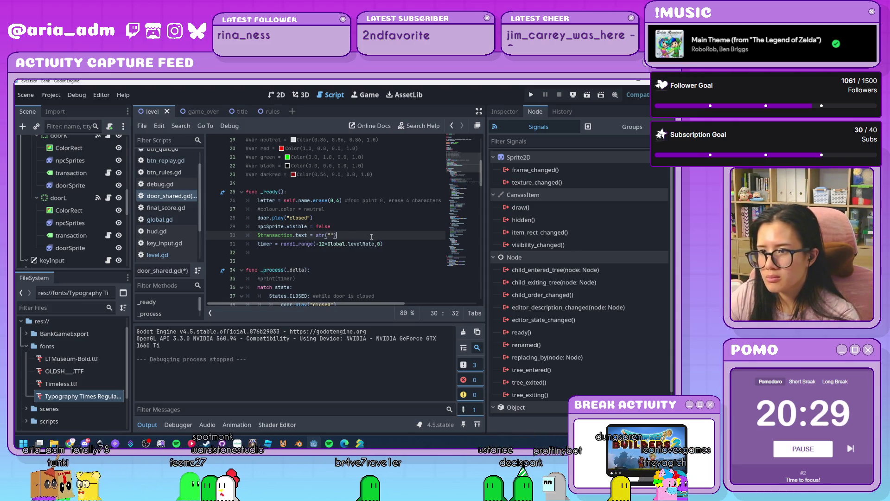
{"action": "key", "text": "ctrl+s"}
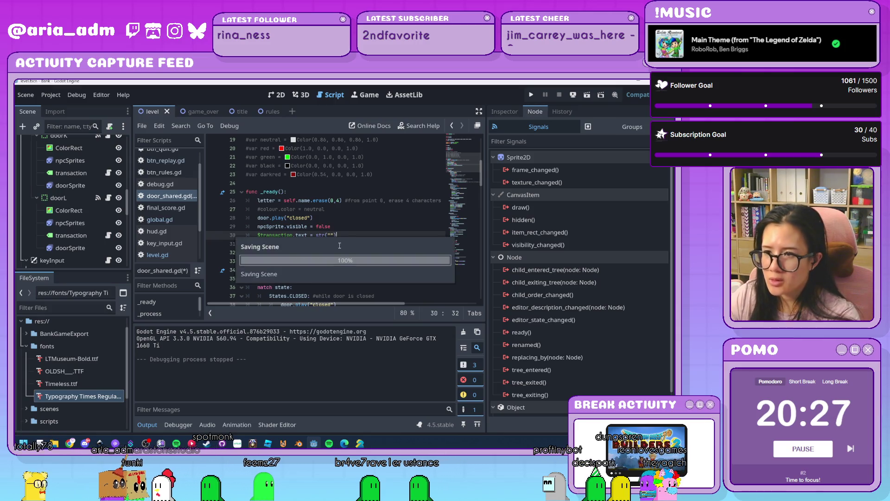
Switch to the level's 2D view and inspect doorL's transaction, npcSprites and ColorRect nodes
{"action": "scroll", "coordinate": [339, 245], "scroll_direction": "up", "scroll_amount": 6}
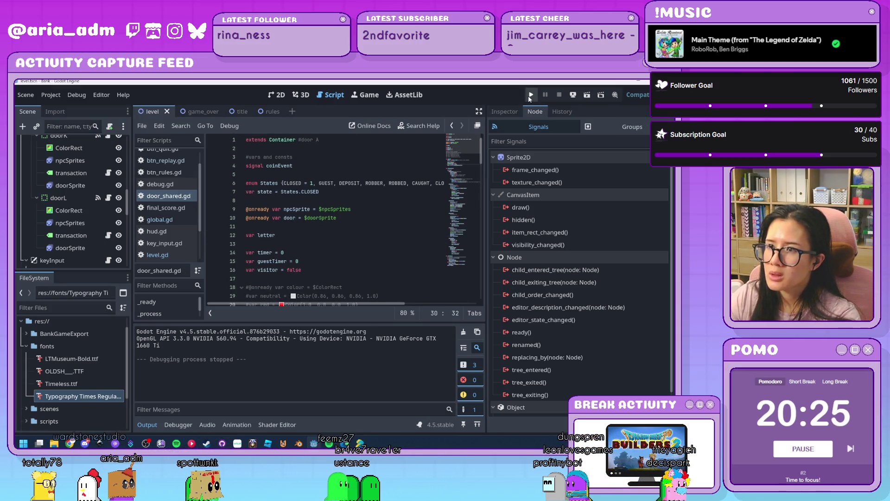
{"action": "left_click", "coordinate": [277, 94]}
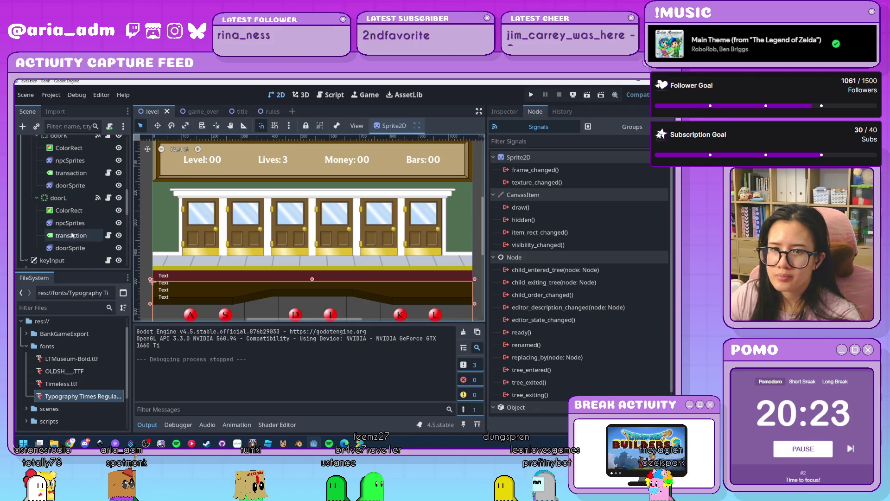
{"action": "left_click", "coordinate": [85, 235]}
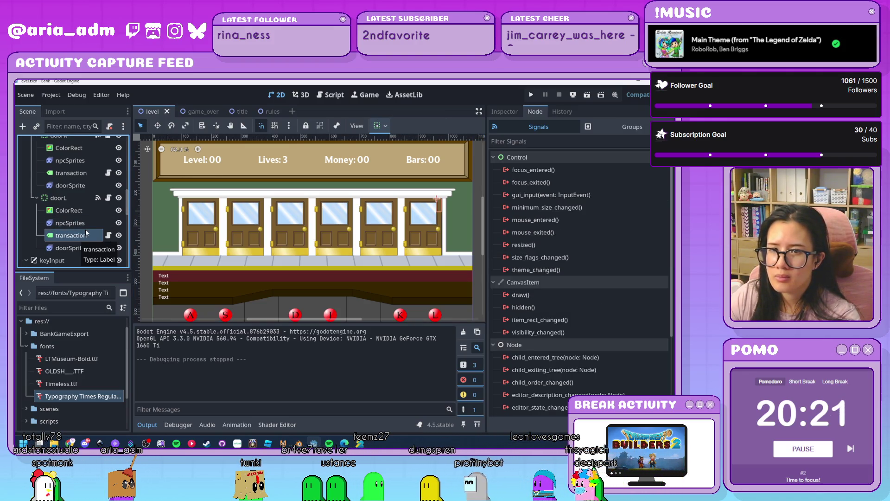
{"action": "left_click", "coordinate": [87, 223]}
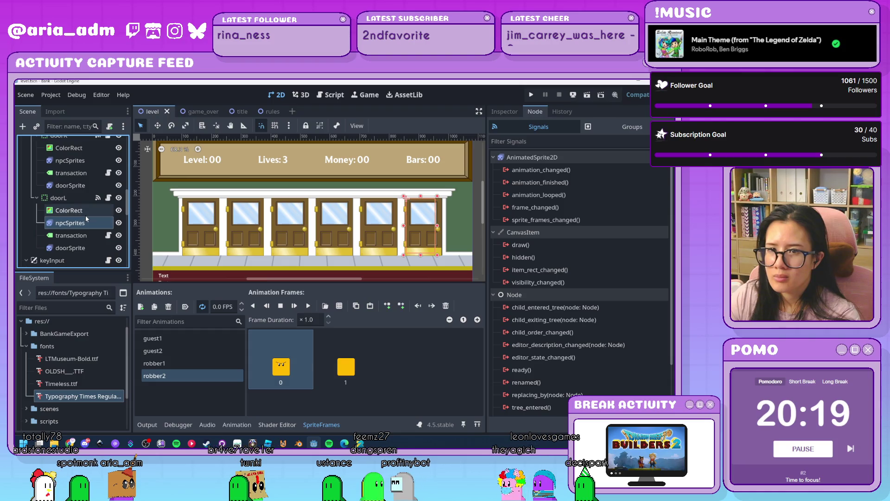
{"action": "left_click", "coordinate": [85, 210]}
{"action": "left_click", "coordinate": [88, 224]}
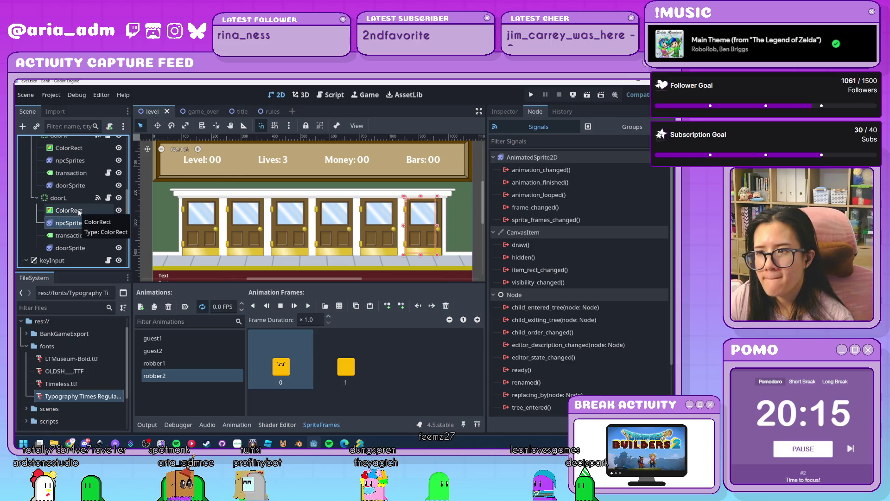
{"action": "left_click", "coordinate": [80, 211]}
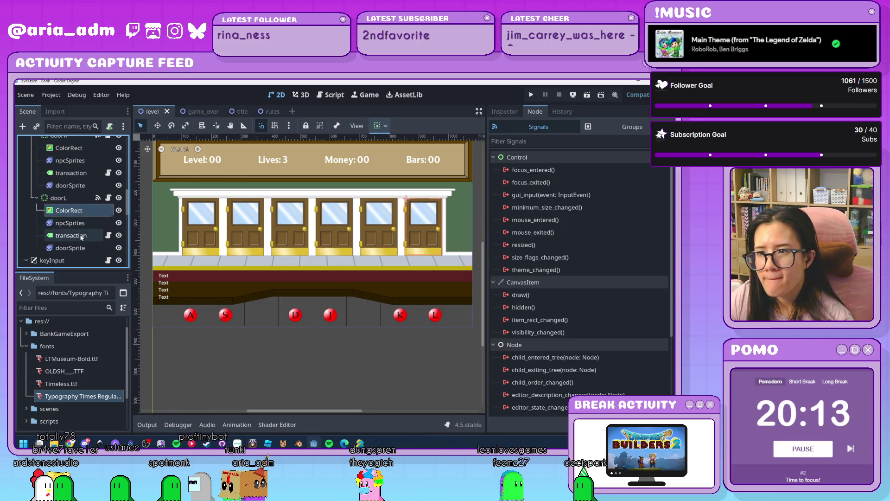
{"action": "left_click", "coordinate": [81, 225]}
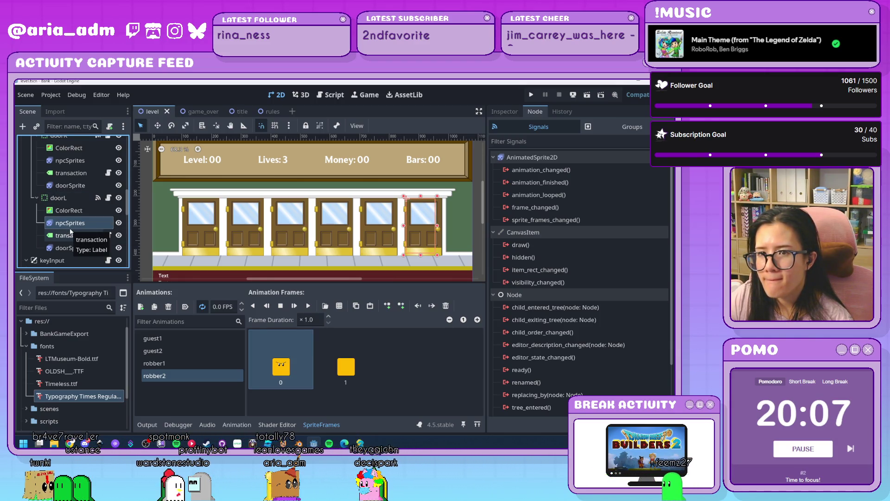
{"action": "left_click", "coordinate": [69, 198]}
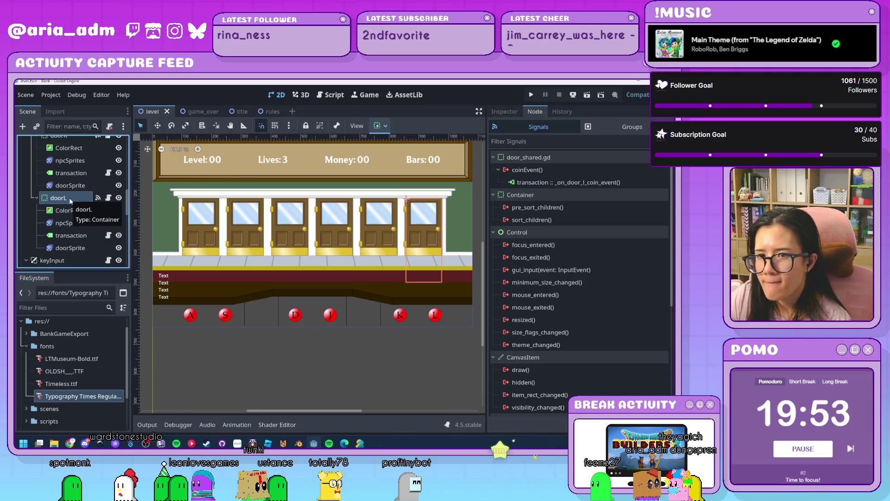
{"action": "left_click", "coordinate": [71, 235]}
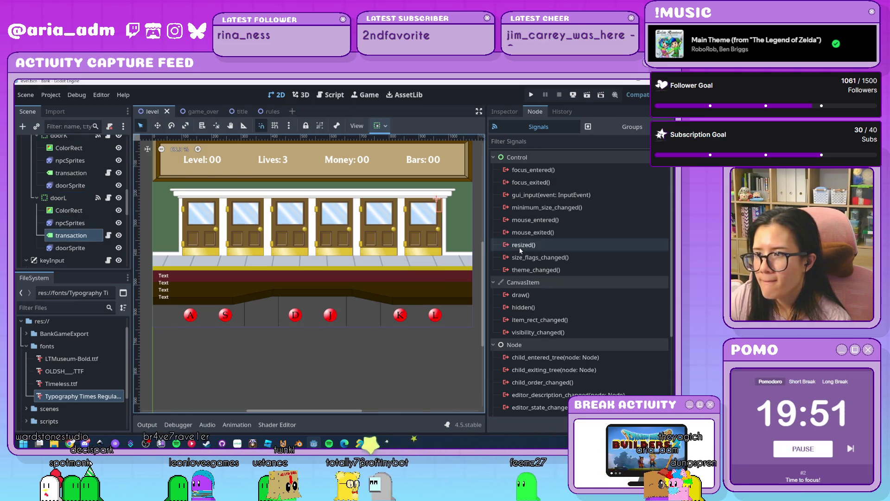
Give doorL's transaction label a 50 px minimum width and Center horizontal alignment
{"action": "left_click", "coordinate": [502, 113]}
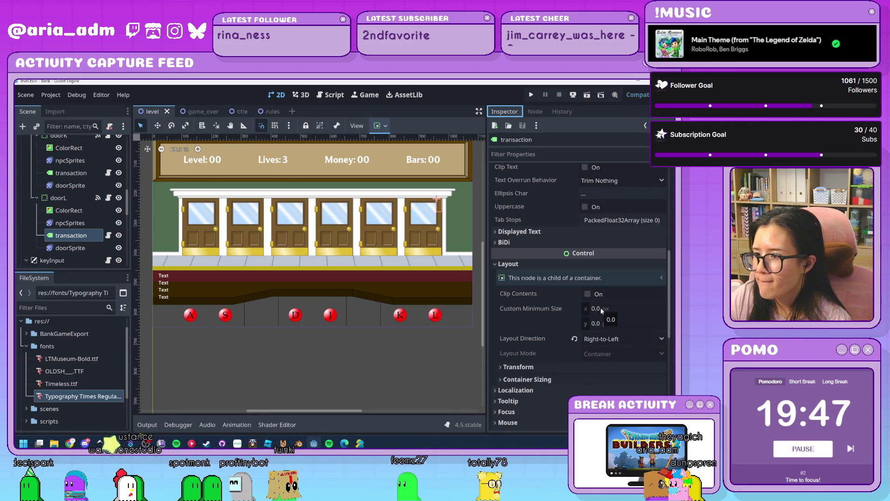
{"action": "left_click", "coordinate": [518, 367]}
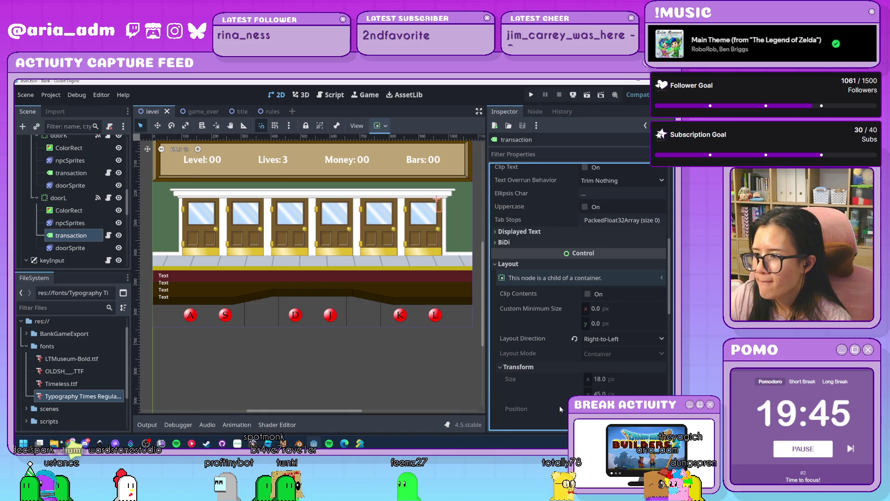
{"action": "mouse_move", "coordinate": [575, 339]}
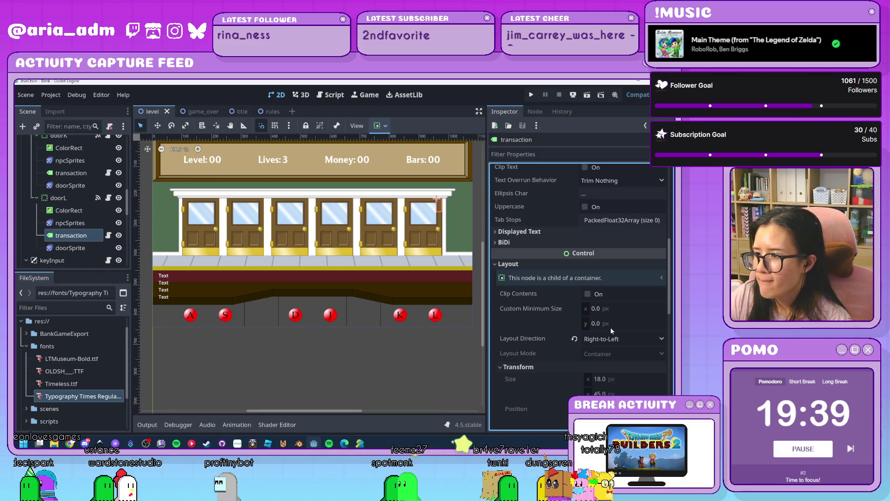
{"action": "left_click", "coordinate": [611, 309]}
{"action": "type", "text": "50"}
{"action": "key", "text": "Return"}
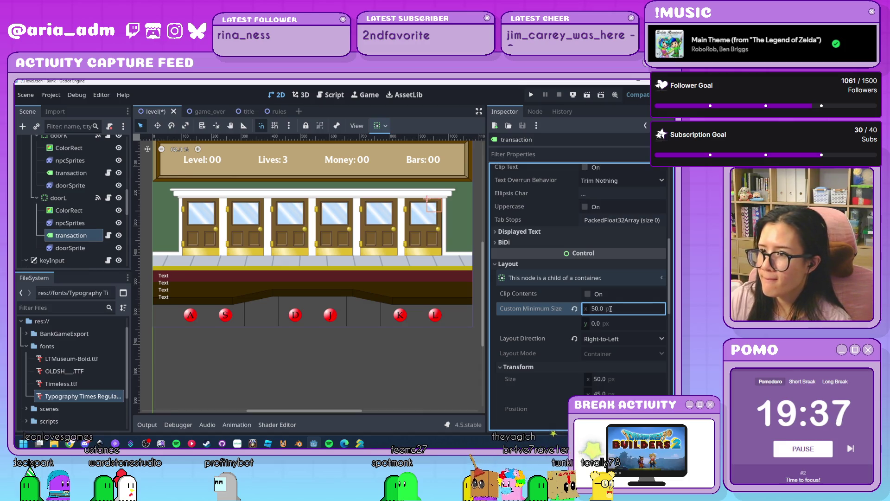
{"action": "scroll", "coordinate": [547, 309], "scroll_direction": "up", "scroll_amount": 6}
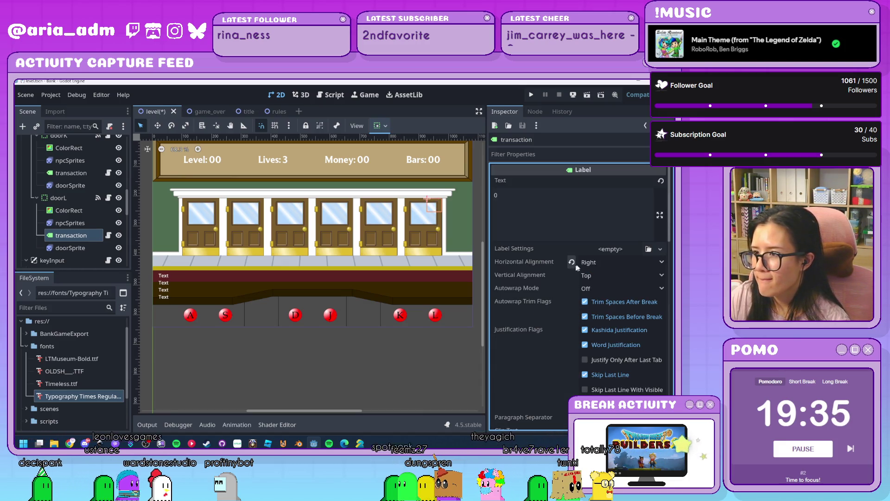
{"action": "left_click", "coordinate": [603, 262]}
{"action": "left_click", "coordinate": [604, 286]}
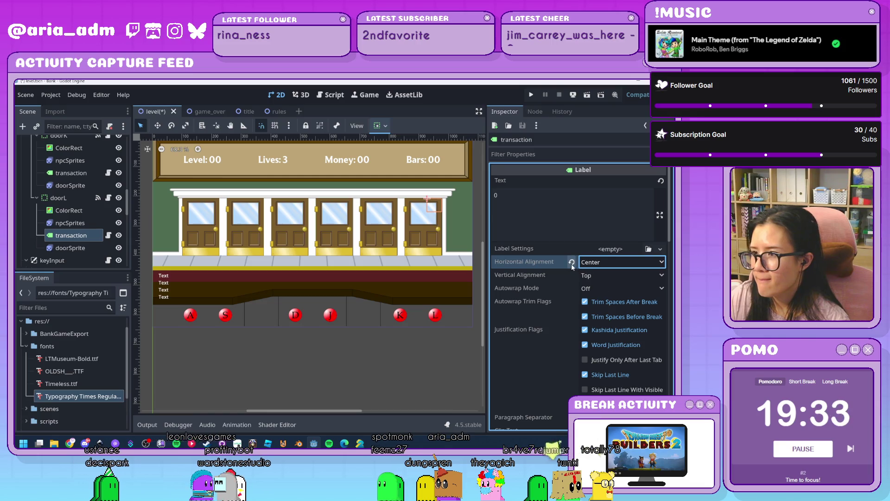
{"action": "left_click", "coordinate": [572, 262]}
{"action": "left_click", "coordinate": [596, 262]}
{"action": "left_click", "coordinate": [590, 291]}
Set the label's layout direction to Left-to-Right, keeping alignment at Center
{"action": "scroll", "coordinate": [580, 287], "scroll_direction": "down", "scroll_amount": 5}
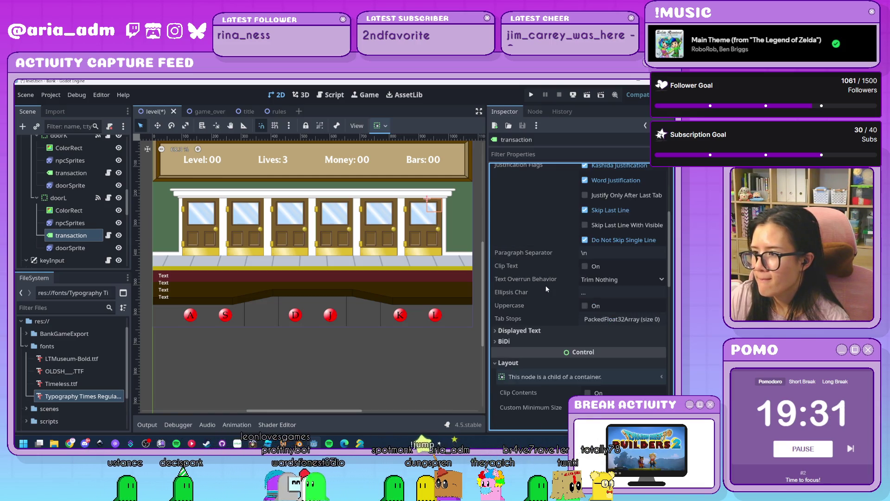
{"action": "left_click", "coordinate": [608, 338]}
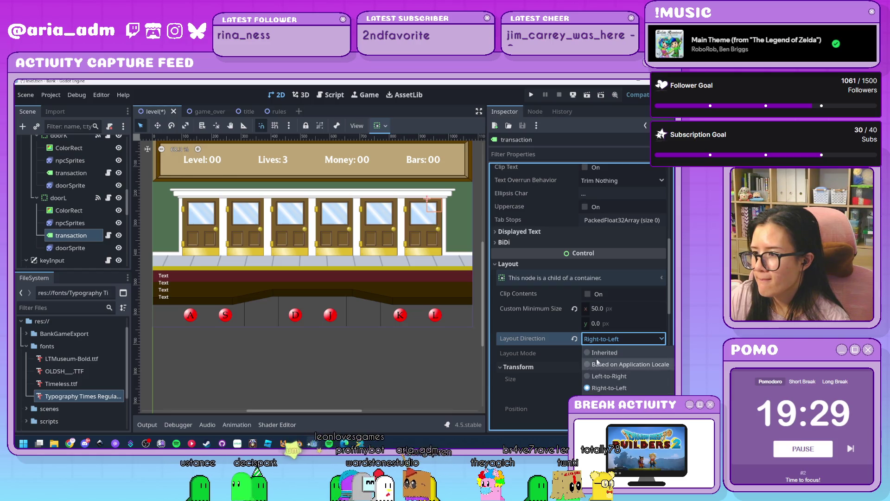
{"action": "left_click", "coordinate": [603, 376]}
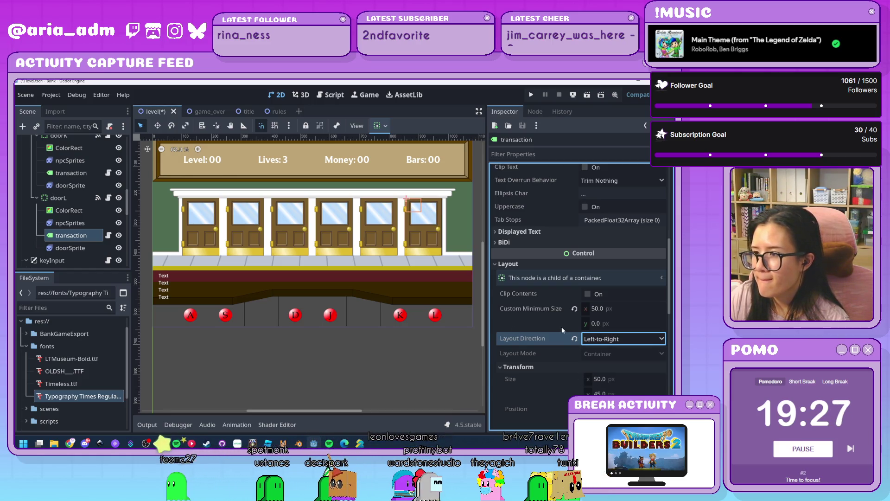
{"action": "scroll", "coordinate": [562, 328], "scroll_direction": "up", "scroll_amount": 3}
{"action": "scroll", "coordinate": [562, 329], "scroll_direction": "down", "scroll_amount": 4}
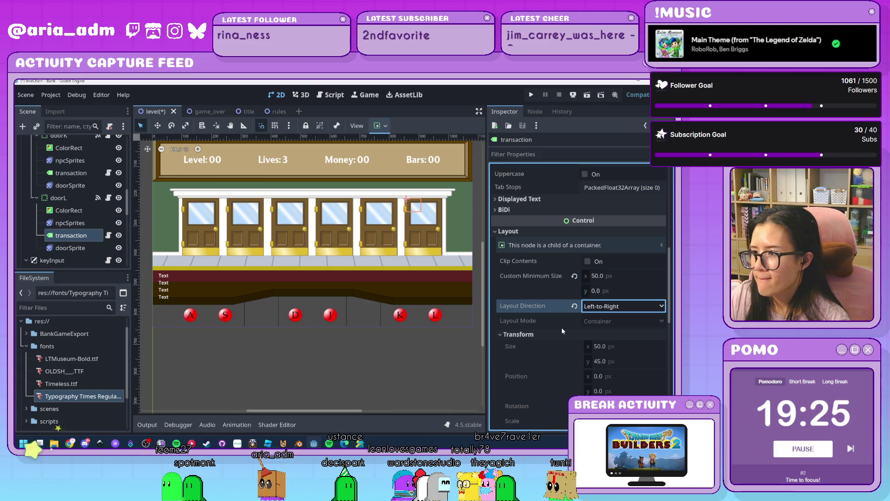
{"action": "scroll", "coordinate": [561, 327], "scroll_direction": "up", "scroll_amount": 5}
{"action": "scroll", "coordinate": [561, 328], "scroll_direction": "up", "scroll_amount": 3}
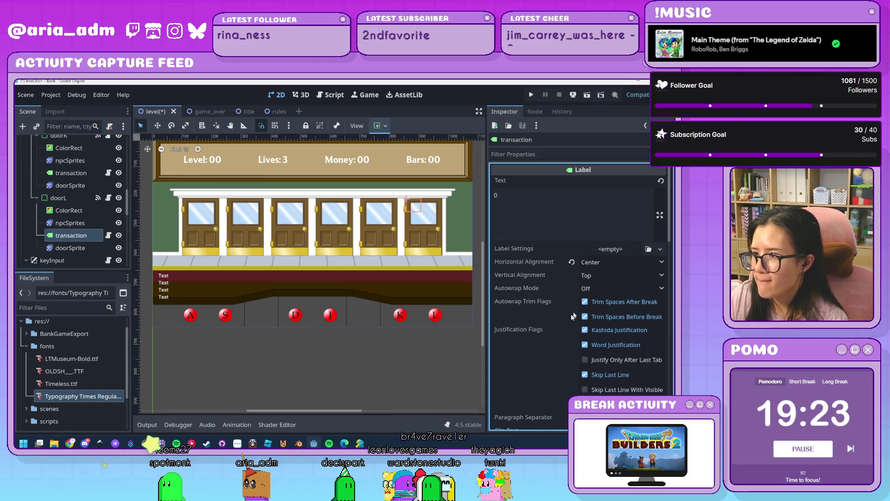
{"action": "left_click", "coordinate": [602, 261]}
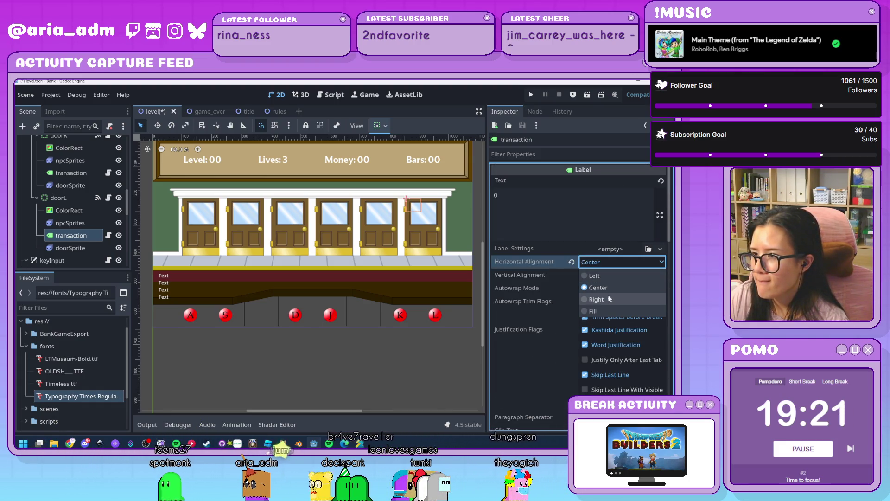
{"action": "left_click", "coordinate": [540, 263]}
Raise the label's minimum width to 125 px and start a test run
{"action": "scroll", "coordinate": [557, 283], "scroll_direction": "down", "scroll_amount": 7}
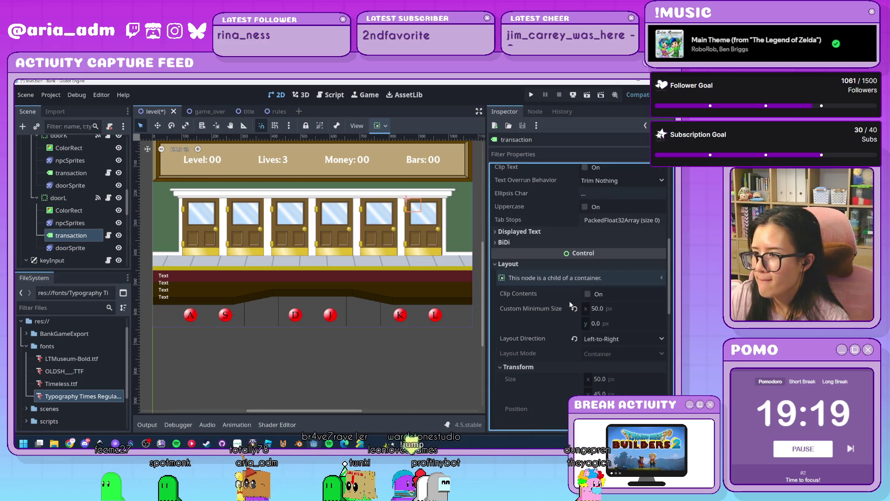
{"action": "left_click", "coordinate": [625, 315]}
{"action": "type", "text": "100"}
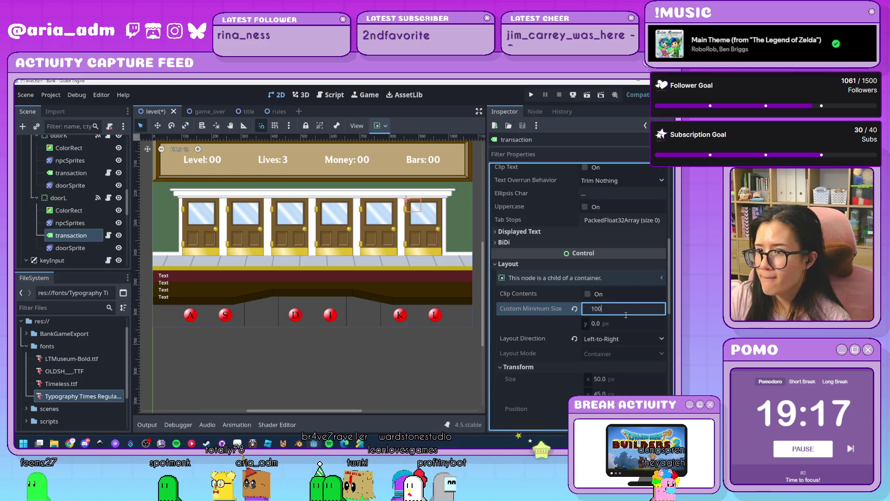
{"action": "key", "text": "Return"}
{"action": "type", "text": "125."}
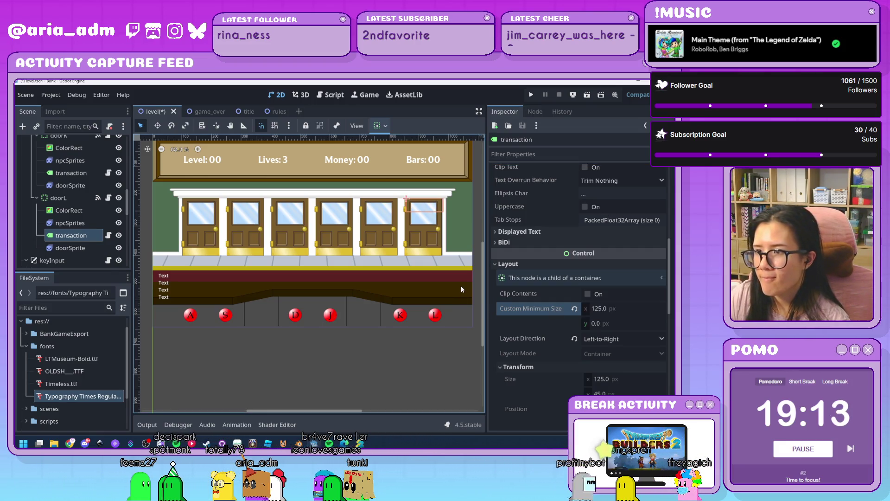
{"action": "scroll", "coordinate": [538, 332], "scroll_direction": "up", "scroll_amount": 10}
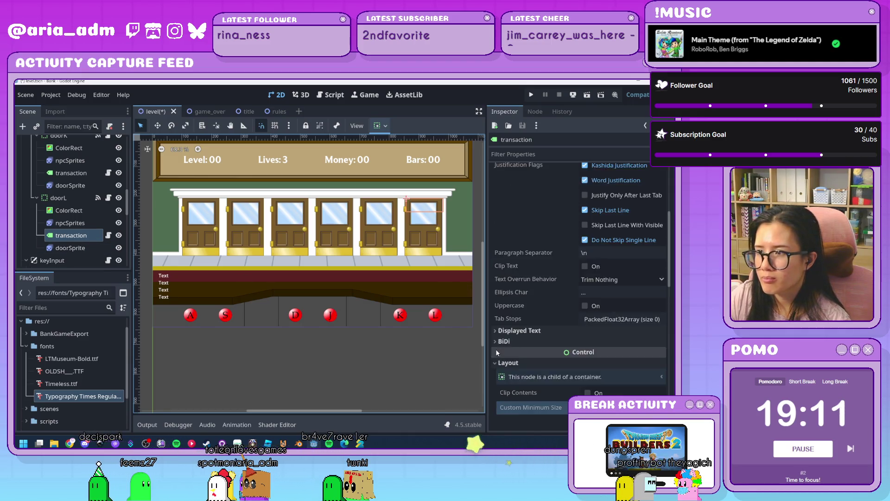
{"action": "left_click", "coordinate": [532, 95]}
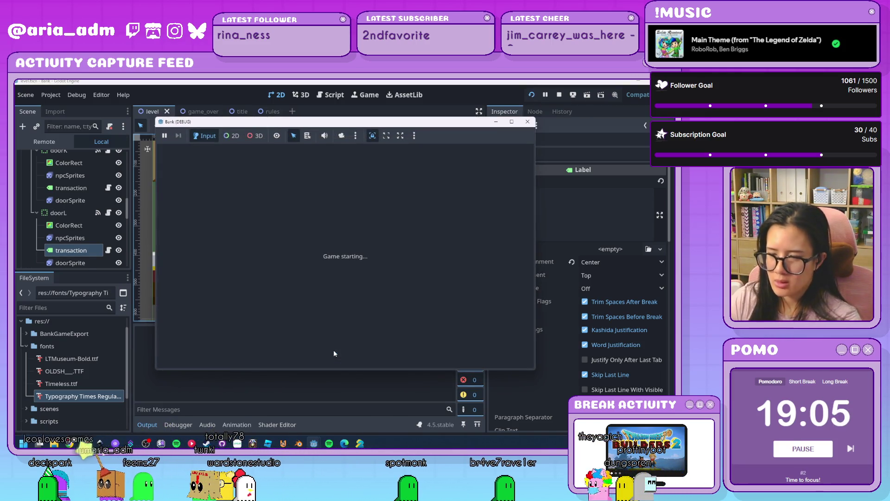
Start Level 01 with PLAY, serve customers using D, J, L, S and K, then stop with F8
{"action": "left_click", "coordinate": [384, 290]}
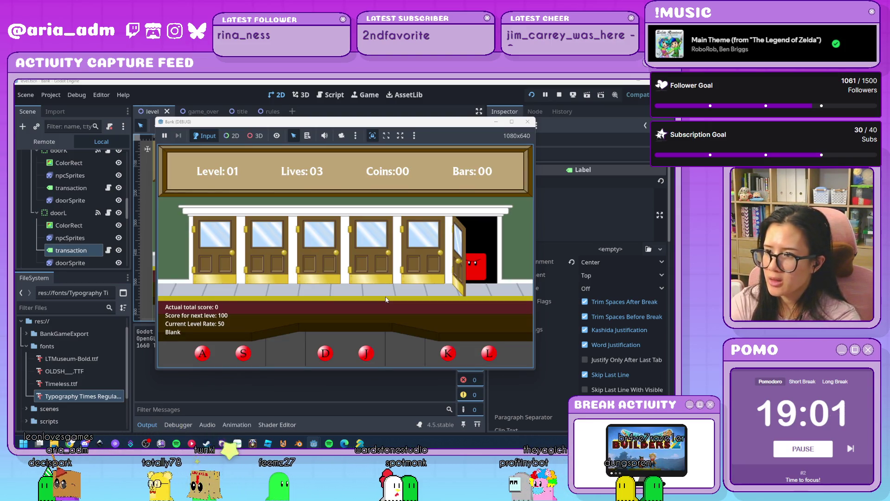
{"action": "key", "text": "d"}
{"action": "key", "text": "j"}
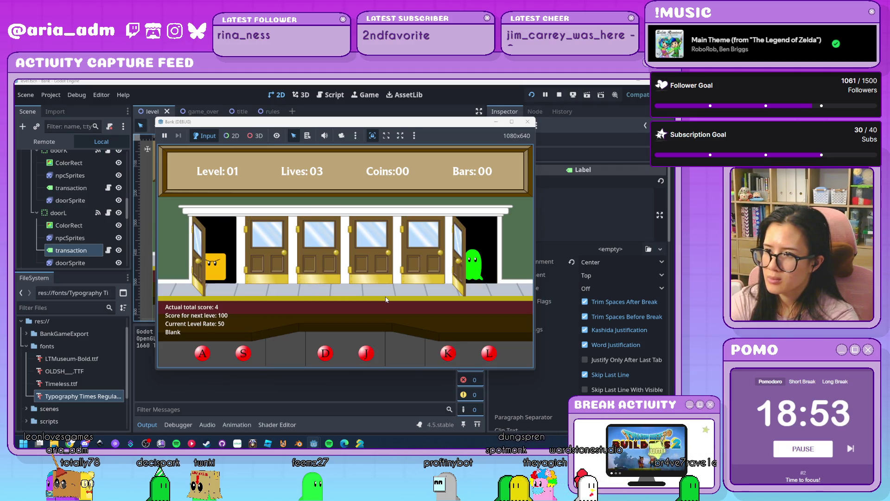
{"action": "key", "text": "l"}
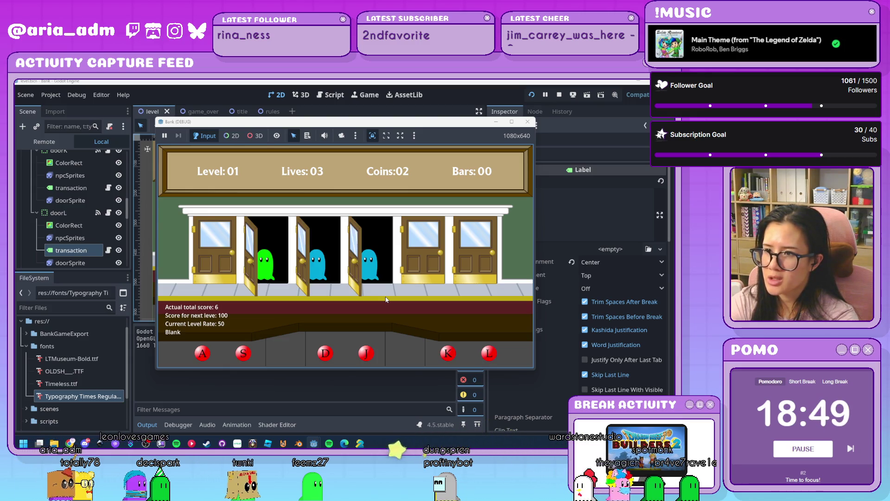
{"action": "key", "text": "s"}
{"action": "key", "text": "d"}
{"action": "key", "text": "j"}
{"action": "key", "text": "k"}
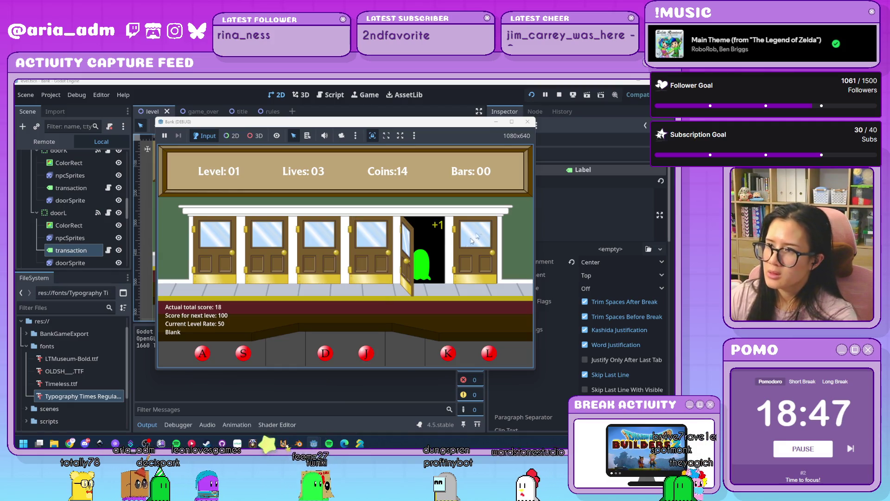
{"action": "key", "text": "F8"}
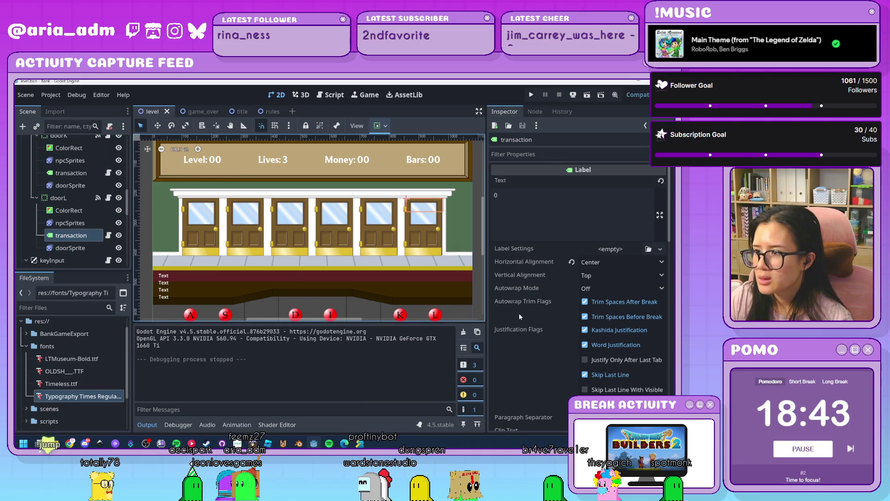
Compare with doorK's label, then reset doorL's transaction label layout direction to Inherited
{"action": "scroll", "coordinate": [519, 316], "scroll_direction": "down", "scroll_amount": 5}
{"action": "scroll", "coordinate": [519, 313], "scroll_direction": "up", "scroll_amount": 2}
{"action": "scroll", "coordinate": [519, 313], "scroll_direction": "down", "scroll_amount": 2}
{"action": "scroll", "coordinate": [519, 313], "scroll_direction": "up", "scroll_amount": 2}
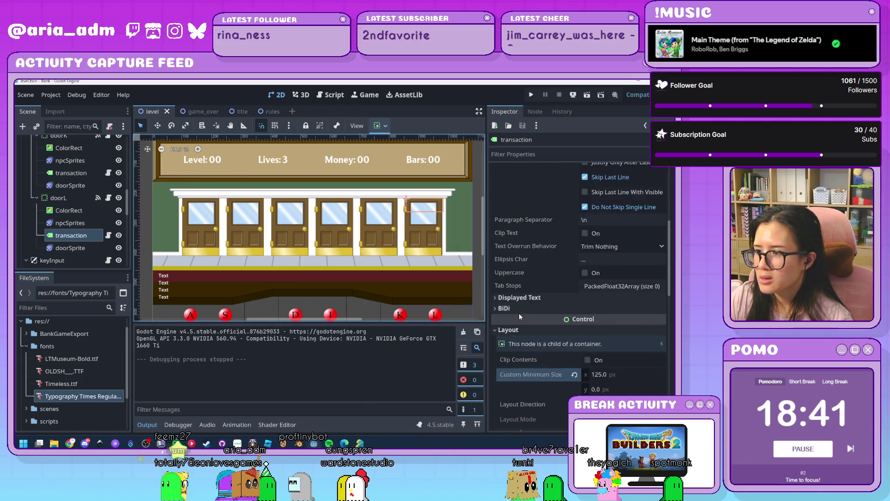
{"action": "scroll", "coordinate": [519, 312], "scroll_direction": "down", "scroll_amount": 10}
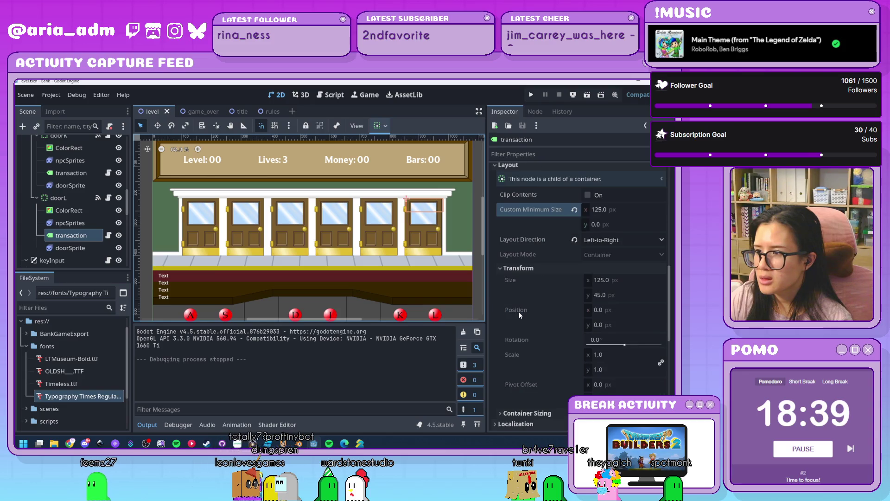
{"action": "left_click", "coordinate": [72, 176]}
{"action": "left_click", "coordinate": [78, 236]}
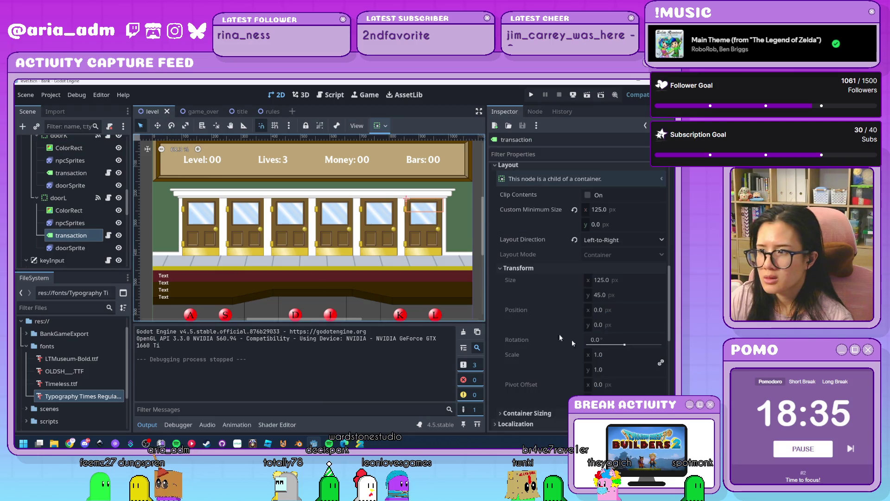
{"action": "left_click", "coordinate": [576, 241]}
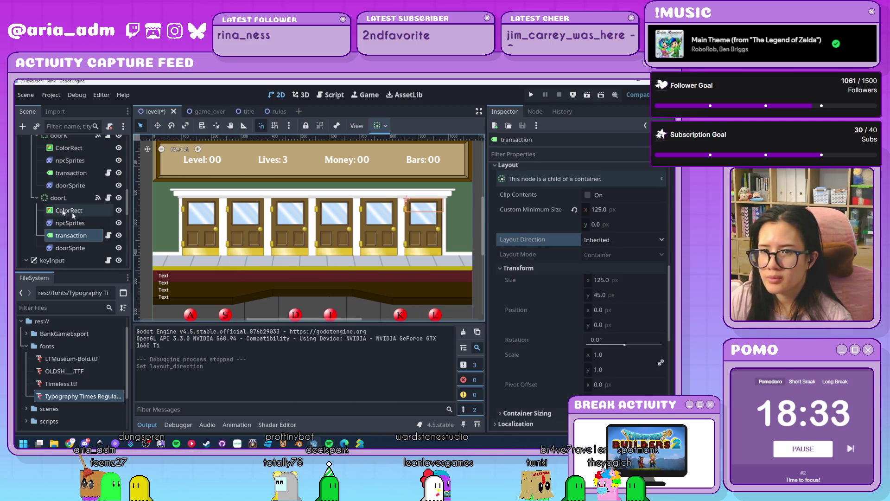
{"action": "scroll", "coordinate": [87, 215], "scroll_direction": "up", "scroll_amount": 1}
Center doorK's transaction label, set minimum width 125, and layout direction Inherited
{"action": "left_click", "coordinate": [71, 189]}
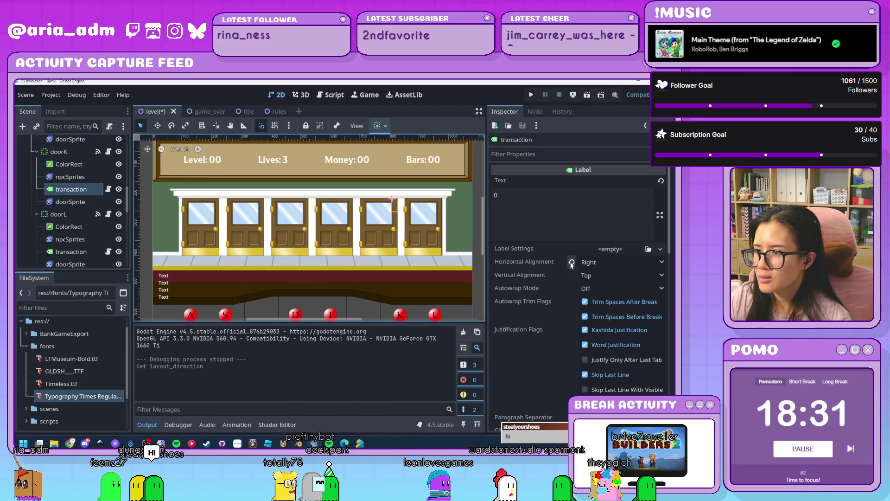
{"action": "left_click", "coordinate": [589, 262]}
{"action": "left_click", "coordinate": [598, 288]}
{"action": "scroll", "coordinate": [580, 292], "scroll_direction": "down", "scroll_amount": 5}
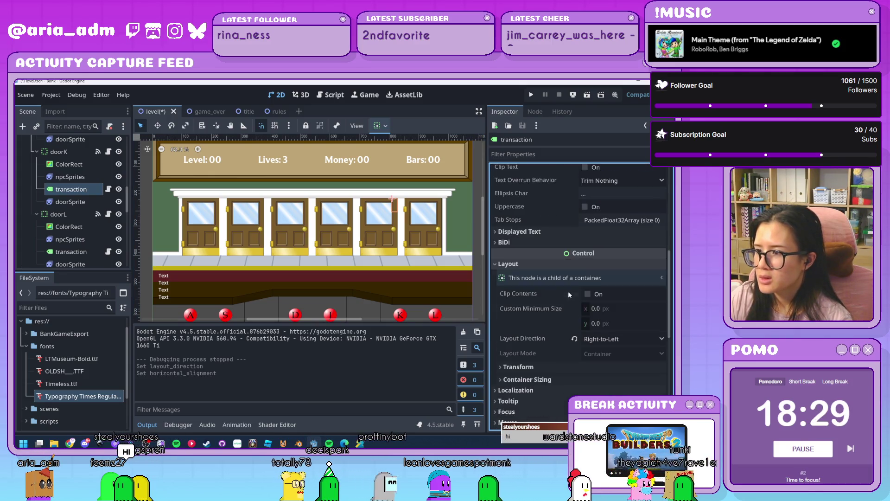
{"action": "left_click", "coordinate": [598, 309]}
{"action": "type", "text": "125"}
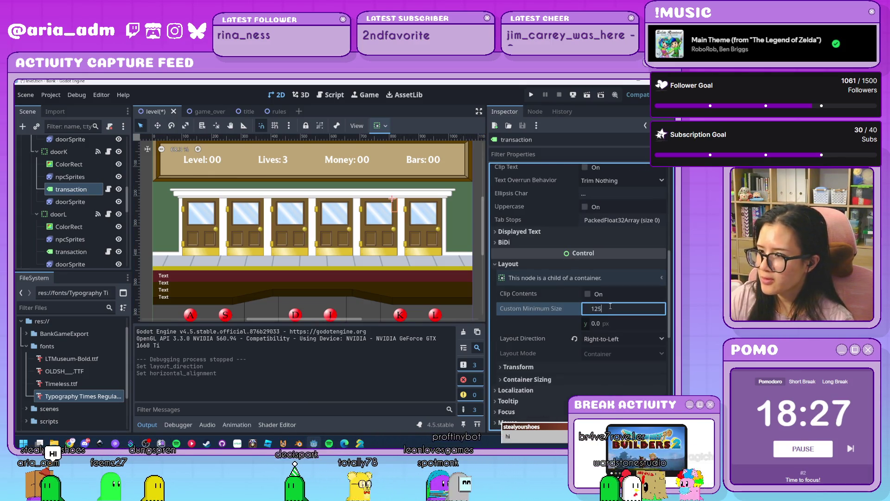
{"action": "left_click", "coordinate": [577, 340]}
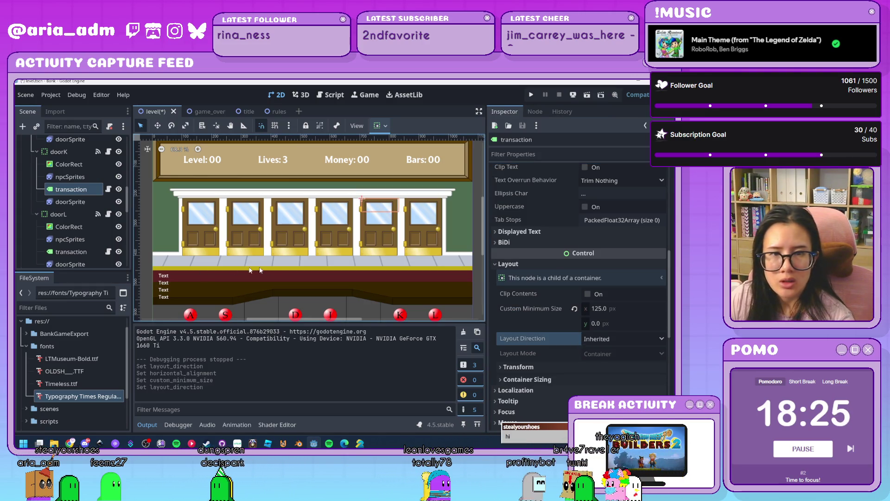
Center doorJ's transaction label, set layout direction Inherited, and minimum width 125
{"action": "scroll", "coordinate": [74, 195], "scroll_direction": "up", "scroll_amount": 2}
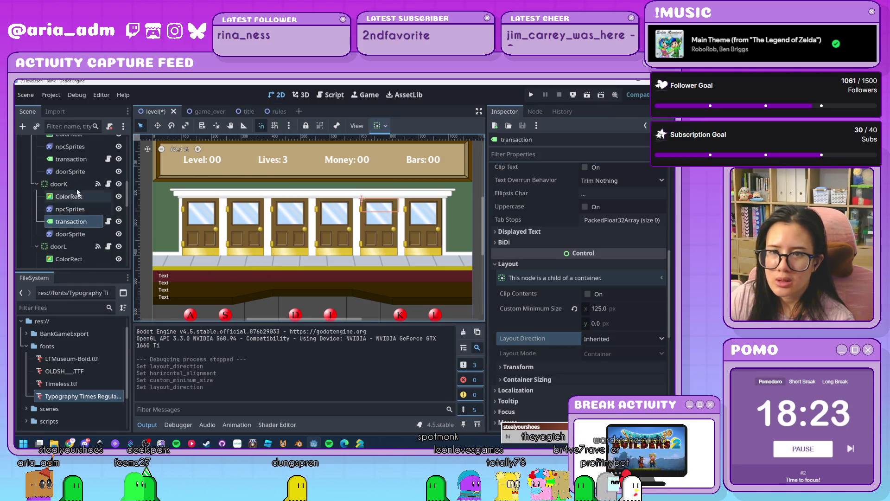
{"action": "left_click", "coordinate": [71, 176]}
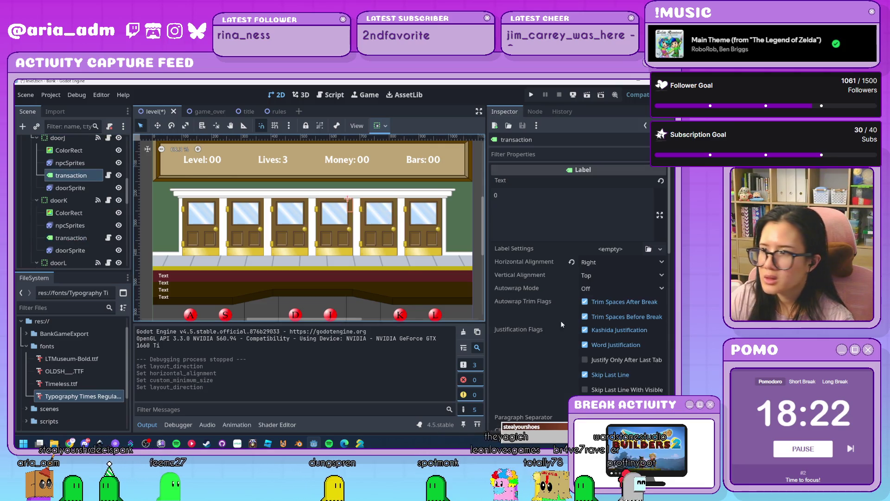
{"action": "left_click", "coordinate": [571, 262]}
{"action": "left_click", "coordinate": [595, 261]}
{"action": "left_click", "coordinate": [601, 289]}
{"action": "scroll", "coordinate": [558, 282], "scroll_direction": "down", "scroll_amount": 5}
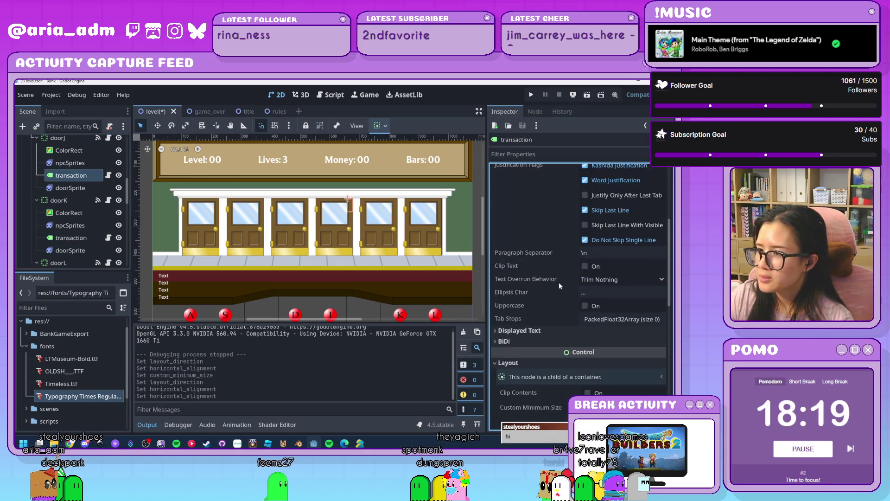
{"action": "left_click", "coordinate": [625, 340]}
{"action": "left_click", "coordinate": [605, 353]}
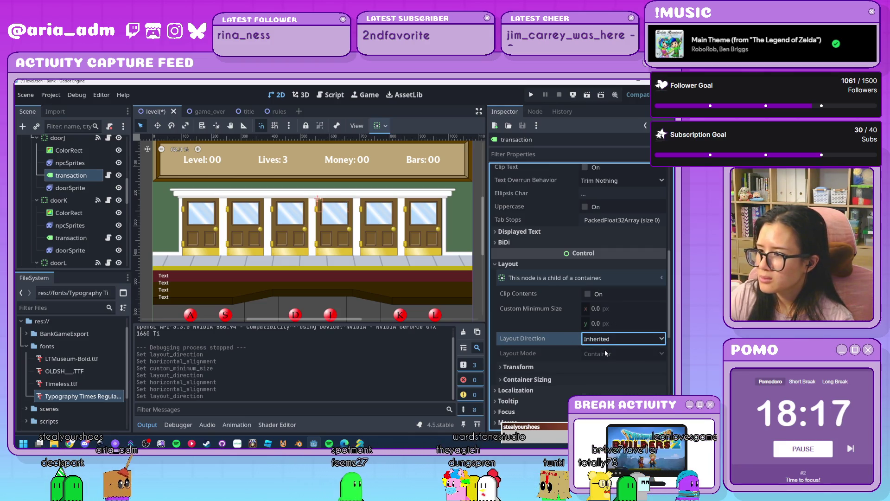
{"action": "left_click", "coordinate": [610, 312]}
{"action": "type", "text": "25"}
{"action": "key", "text": "Return"}
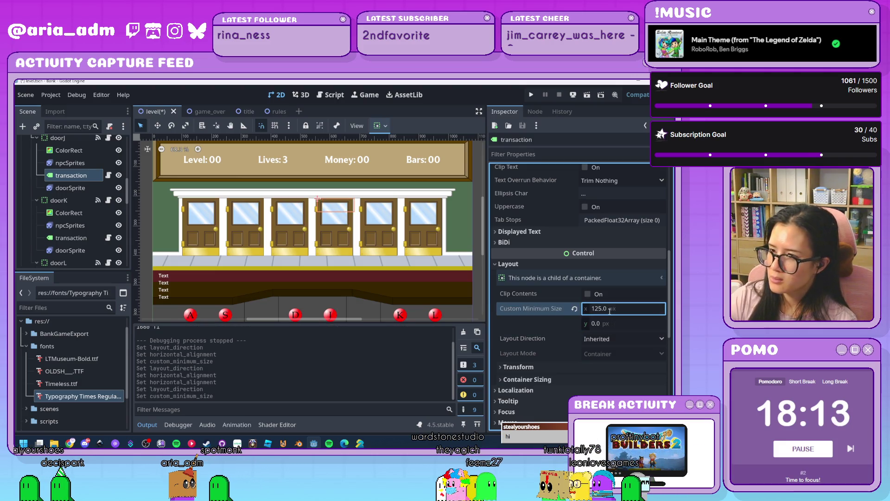
Set doorD's transaction label to Inherited layout, 125 px minimum width, and centered text
{"action": "scroll", "coordinate": [71, 195], "scroll_direction": "up", "scroll_amount": 3}
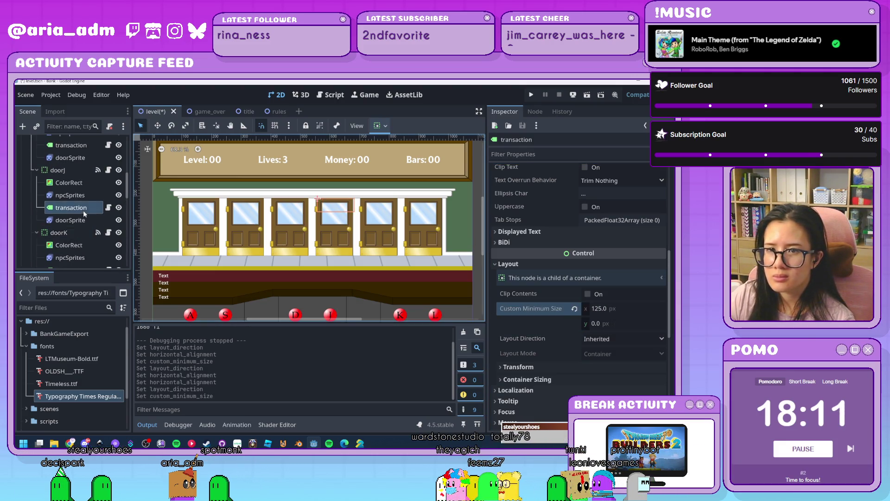
{"action": "left_click", "coordinate": [71, 210]}
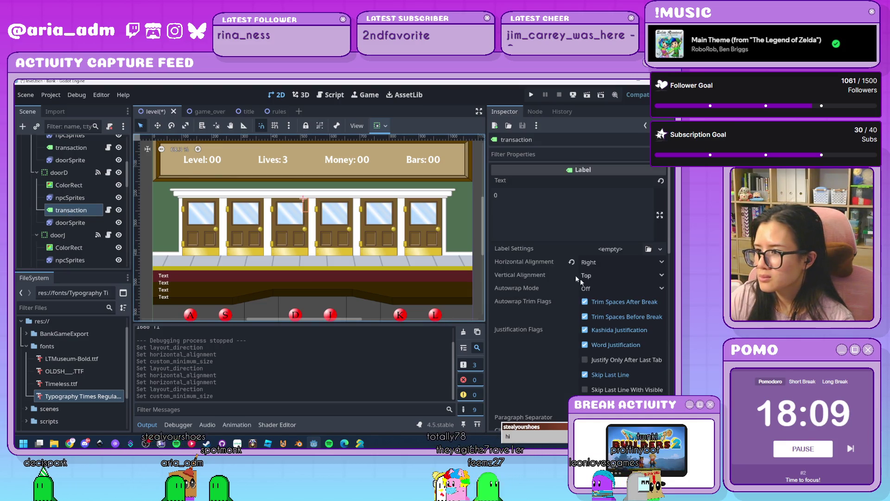
{"action": "scroll", "coordinate": [562, 269], "scroll_direction": "down", "scroll_amount": 5}
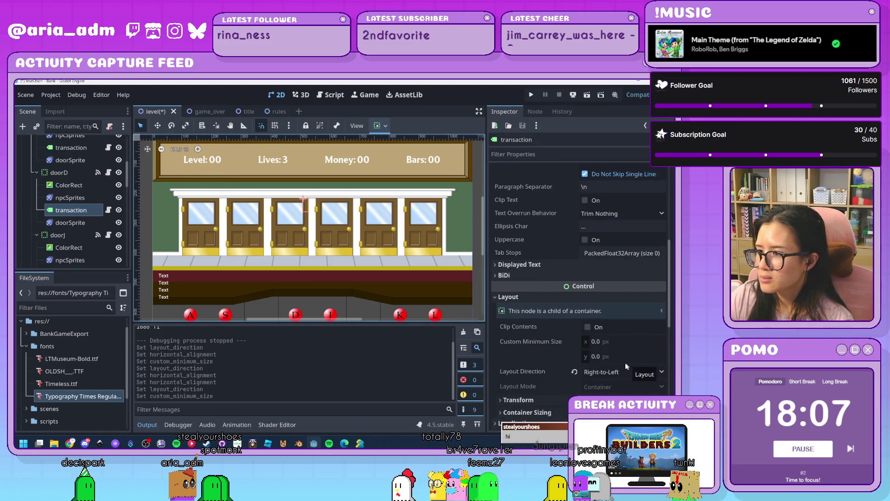
{"action": "left_click", "coordinate": [622, 370]}
{"action": "left_click", "coordinate": [601, 385]}
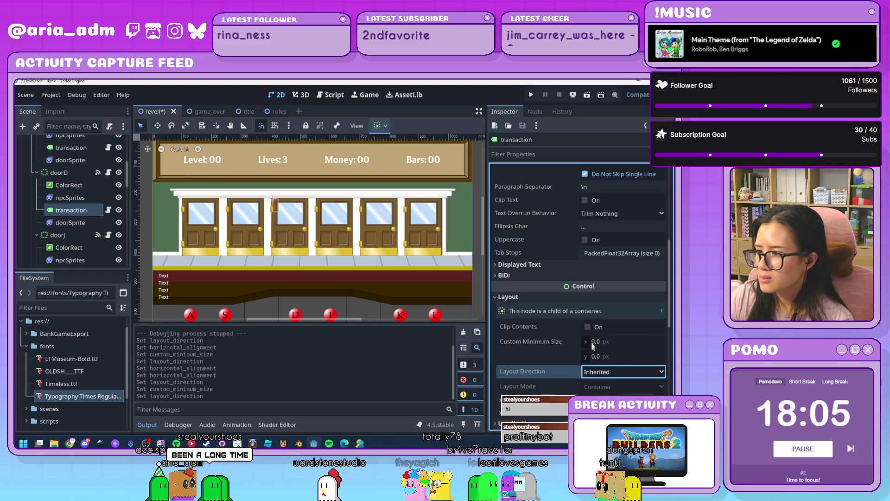
{"action": "left_click", "coordinate": [593, 342]}
{"action": "type", "text": "125"}
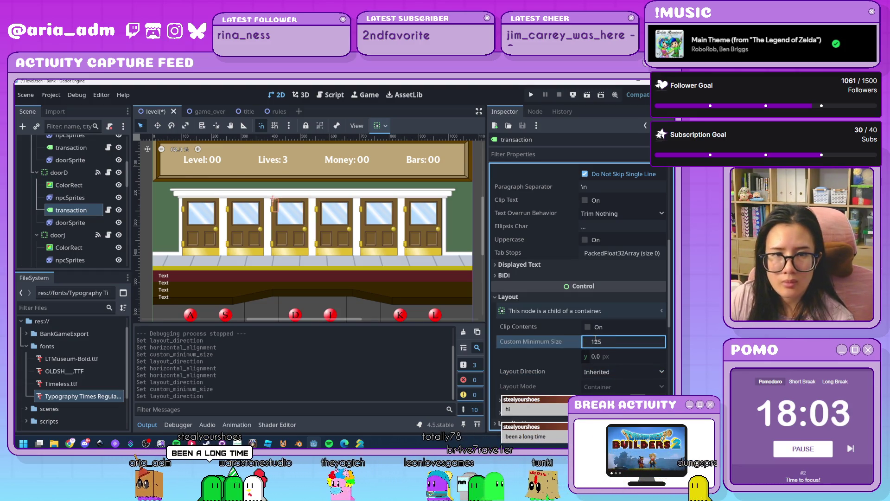
{"action": "key", "text": "Return"}
{"action": "scroll", "coordinate": [611, 365], "scroll_direction": "up", "scroll_amount": 5}
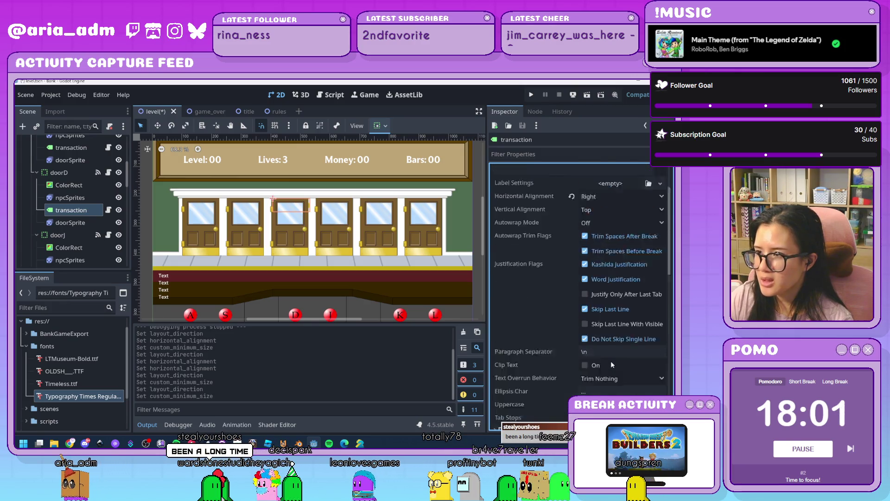
{"action": "scroll", "coordinate": [611, 365], "scroll_direction": "up", "scroll_amount": 2}
{"action": "left_click", "coordinate": [602, 263]}
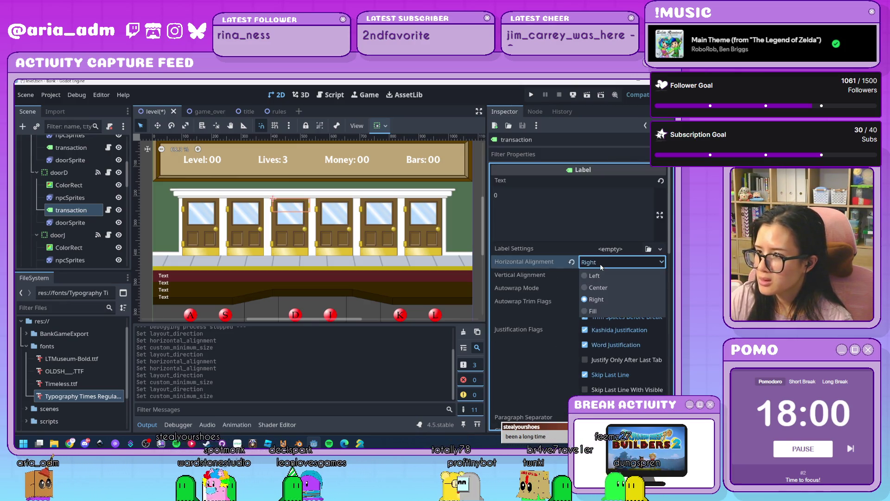
{"action": "left_click", "coordinate": [606, 294]}
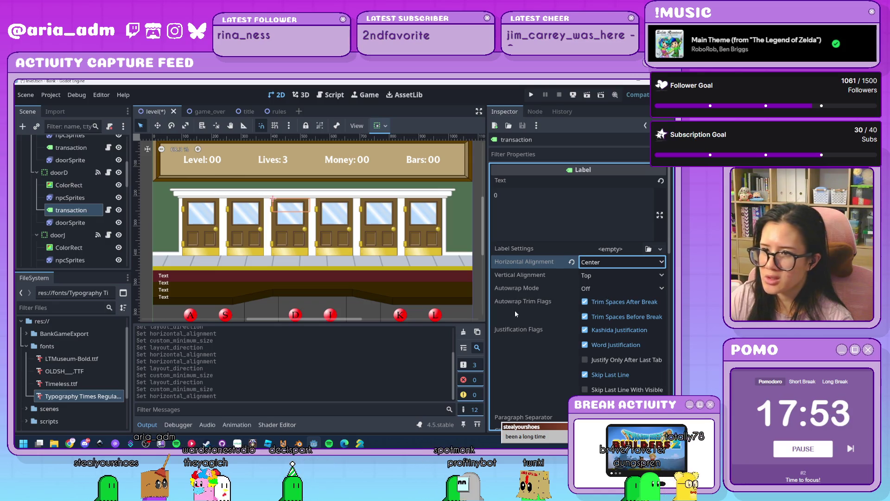
Center doorS's transaction label, set layout direction Inherited, and minimum width 125
{"action": "scroll", "coordinate": [87, 215], "scroll_direction": "up", "scroll_amount": 2}
{"action": "left_click", "coordinate": [79, 196]}
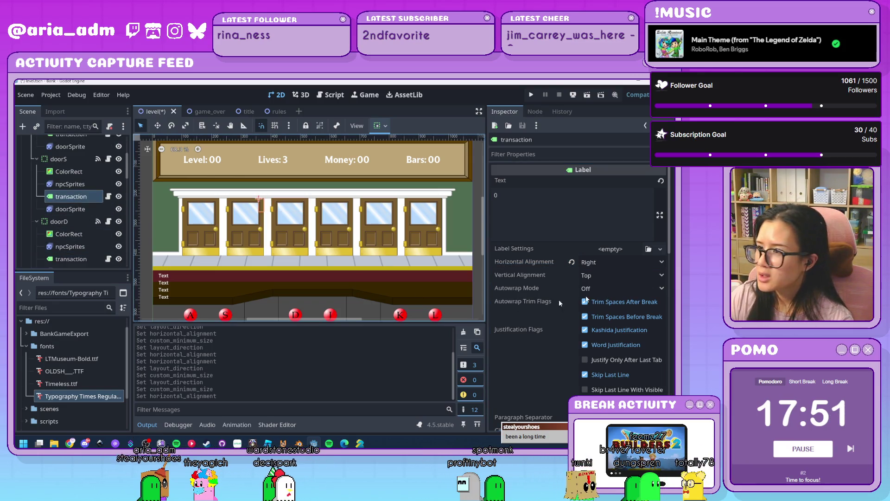
{"action": "left_click", "coordinate": [608, 261]}
{"action": "left_click", "coordinate": [611, 288]}
{"action": "scroll", "coordinate": [564, 278], "scroll_direction": "down", "scroll_amount": 5}
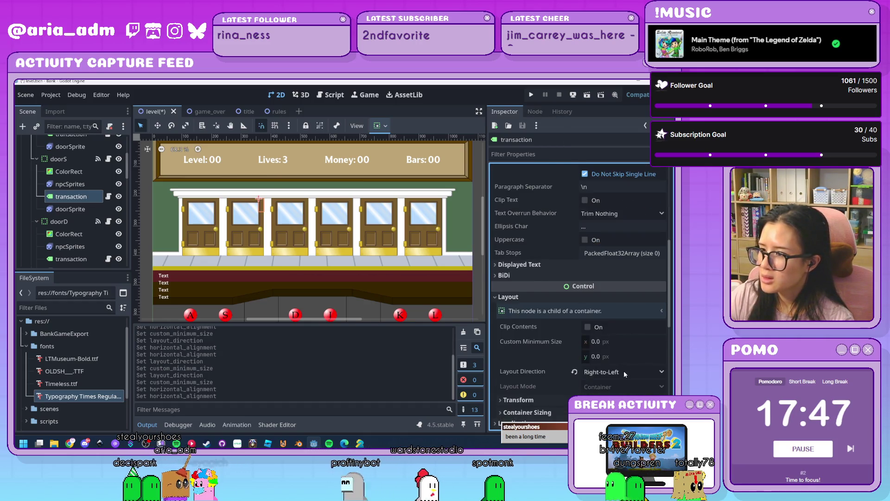
{"action": "left_click", "coordinate": [624, 371]}
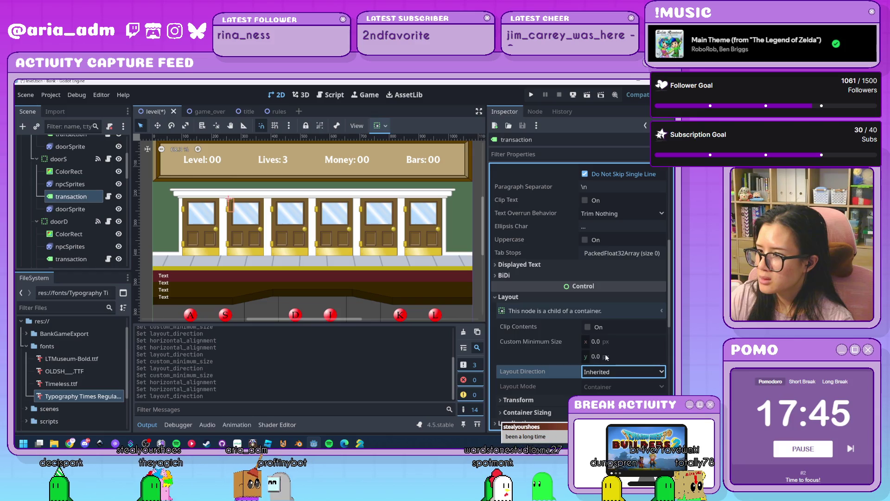
{"action": "left_click", "coordinate": [574, 371]}
{"action": "left_click", "coordinate": [606, 342]}
{"action": "type", "text": "125"}
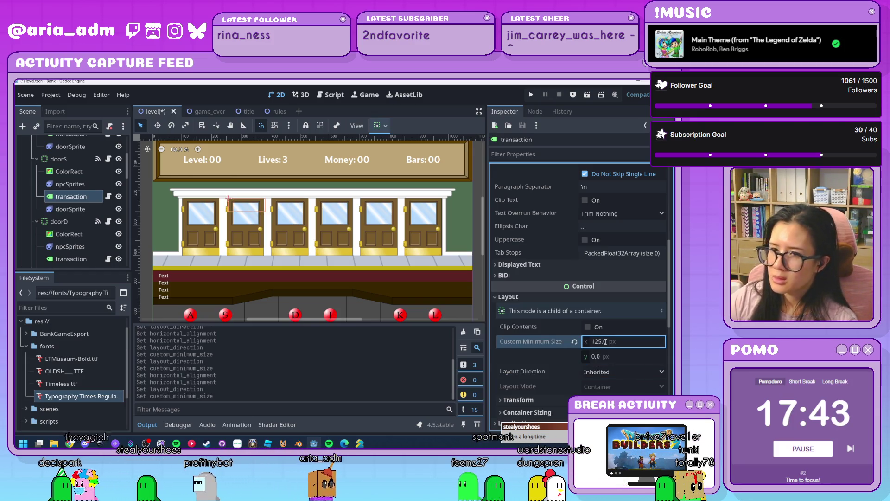
{"action": "key", "text": "Return"}
Center doorA's transaction label, reset its layout direction to Inherited, and run the game
{"action": "scroll", "coordinate": [88, 234], "scroll_direction": "up", "scroll_amount": 2}
{"action": "left_click", "coordinate": [71, 166]}
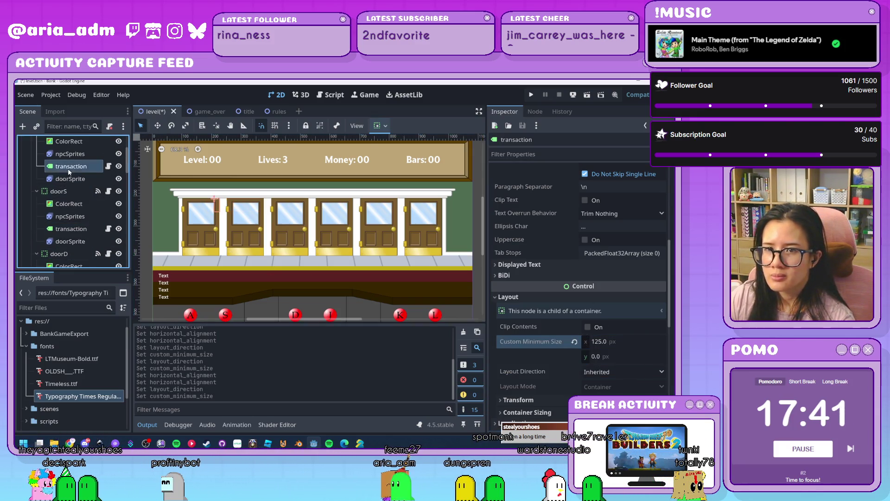
{"action": "left_click", "coordinate": [572, 262]}
{"action": "left_click", "coordinate": [603, 262]}
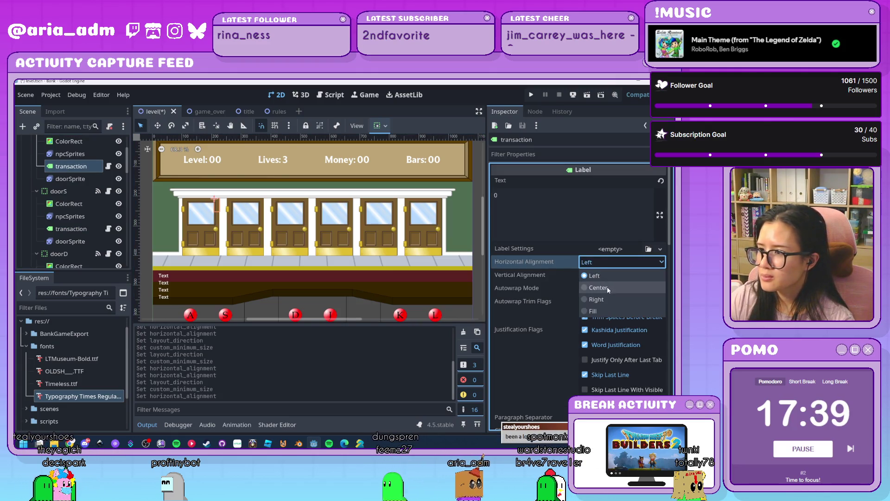
{"action": "left_click", "coordinate": [607, 287]}
{"action": "scroll", "coordinate": [599, 297], "scroll_direction": "down", "scroll_amount": 5}
{"action": "scroll", "coordinate": [594, 311], "scroll_direction": "down", "scroll_amount": 2}
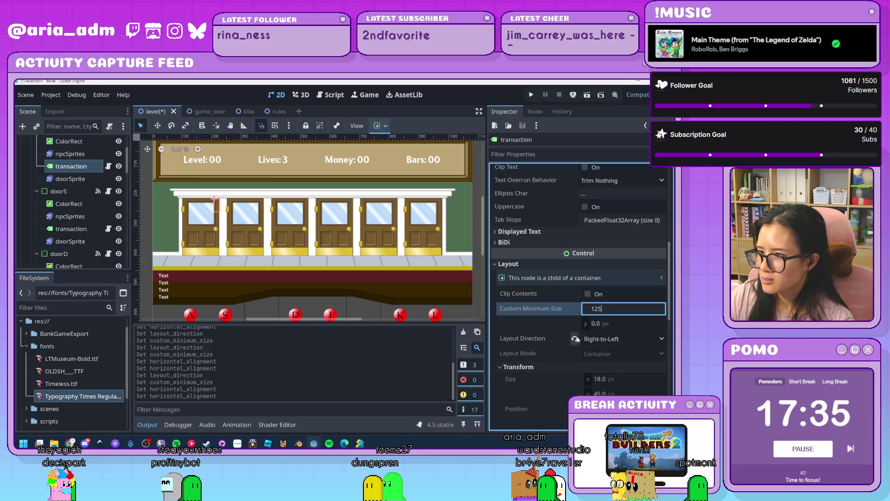
{"action": "left_click", "coordinate": [575, 339]}
{"action": "scroll", "coordinate": [65, 199], "scroll_direction": "up", "scroll_amount": 3}
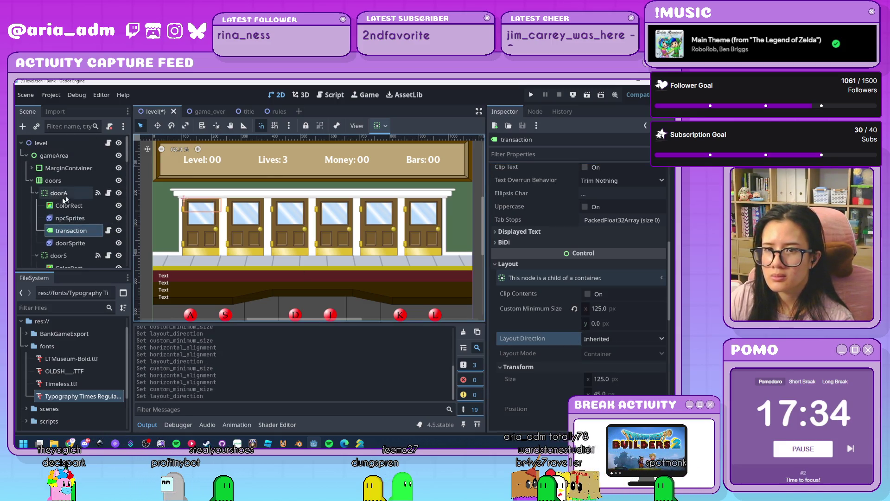
{"action": "left_click", "coordinate": [531, 95]}
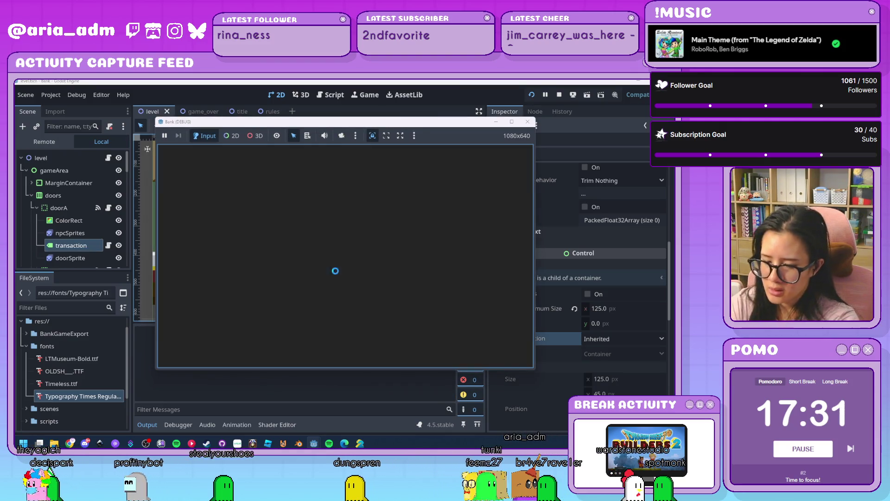
Start level 1 and serve ghosts at doors L, J, A, K, S and D
{"action": "left_click", "coordinate": [382, 294]}
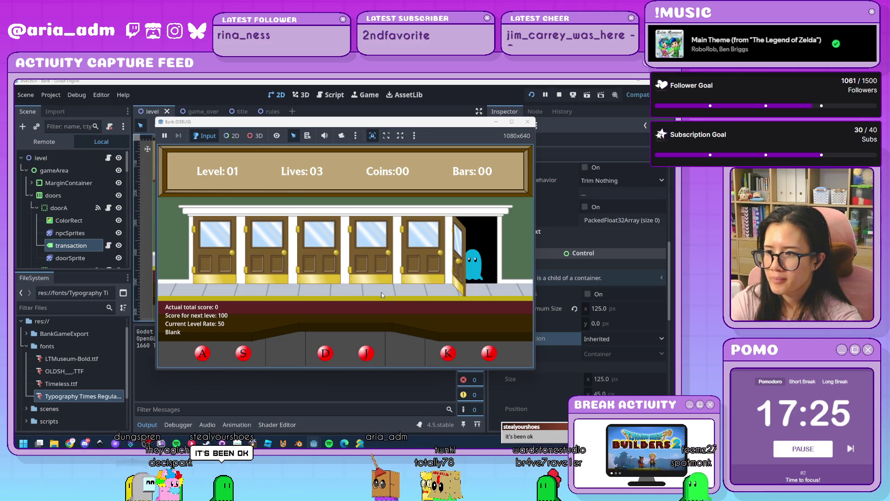
{"action": "key", "text": "l"}
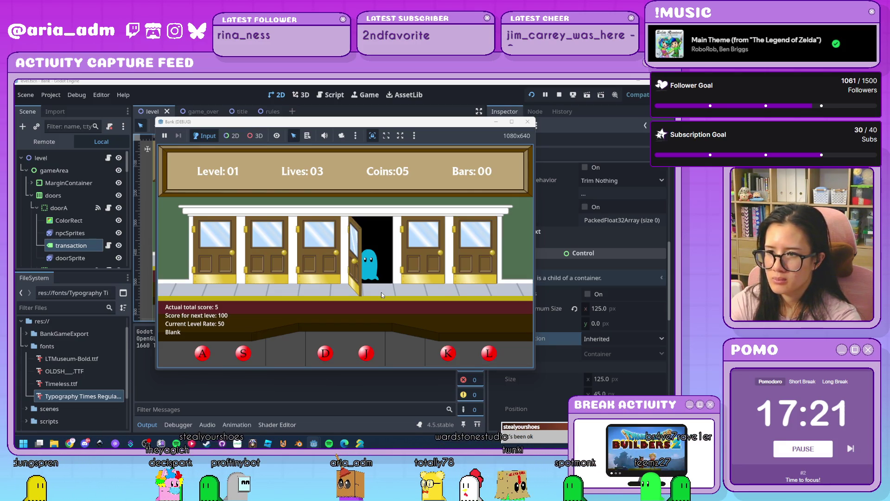
{"action": "key", "text": "j"}
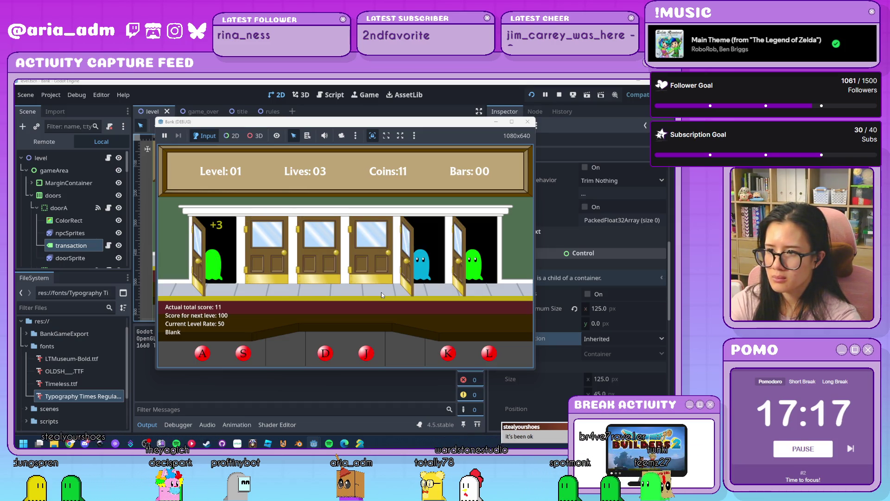
{"action": "key", "text": "a"}
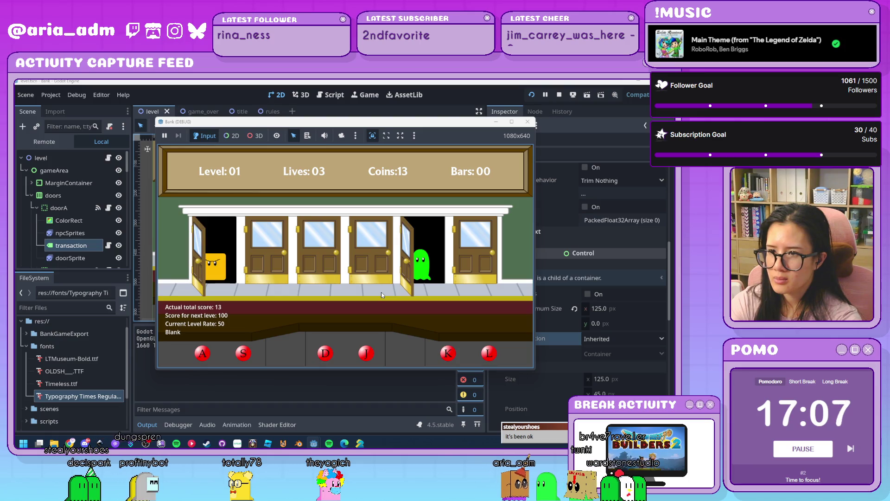
{"action": "key", "text": "k"}
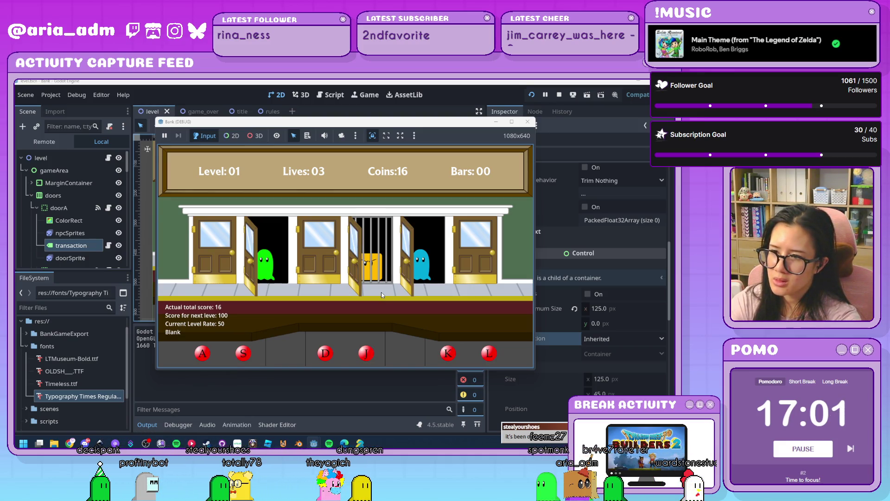
{"action": "key", "text": "s"}
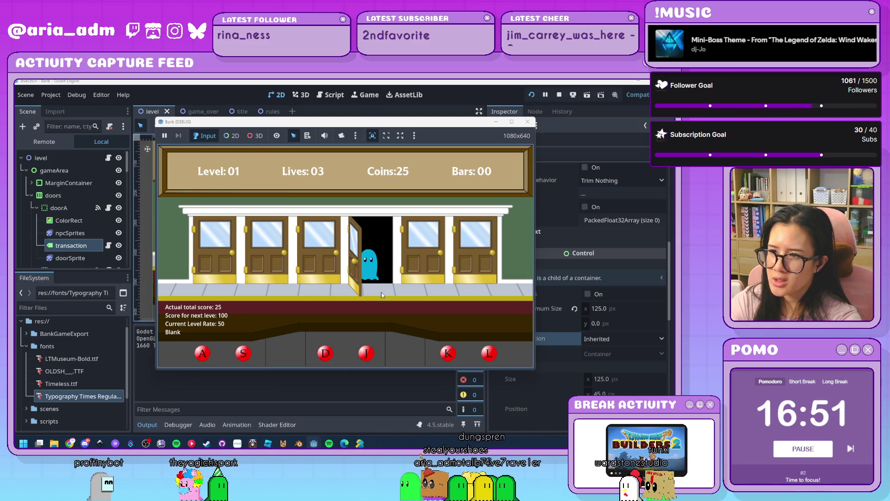
{"action": "key", "text": "j"}
{"action": "key", "text": "a"}
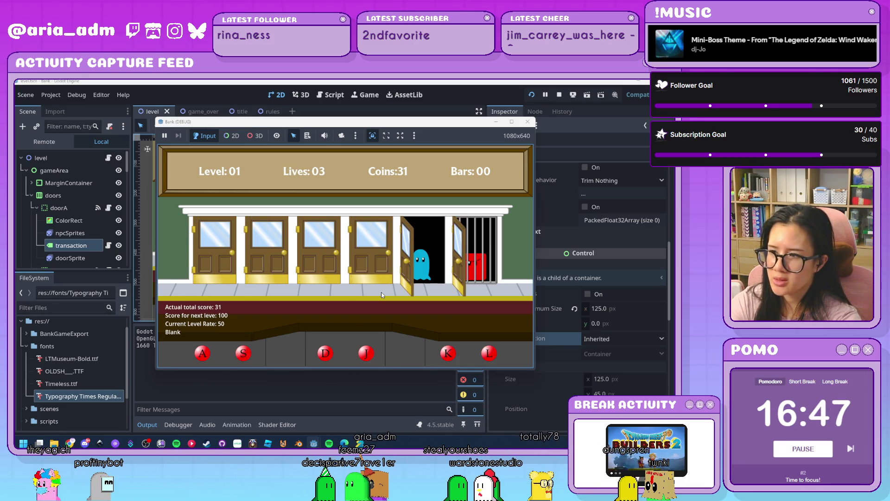
{"action": "key", "text": "k"}
{"action": "key", "text": "d"}
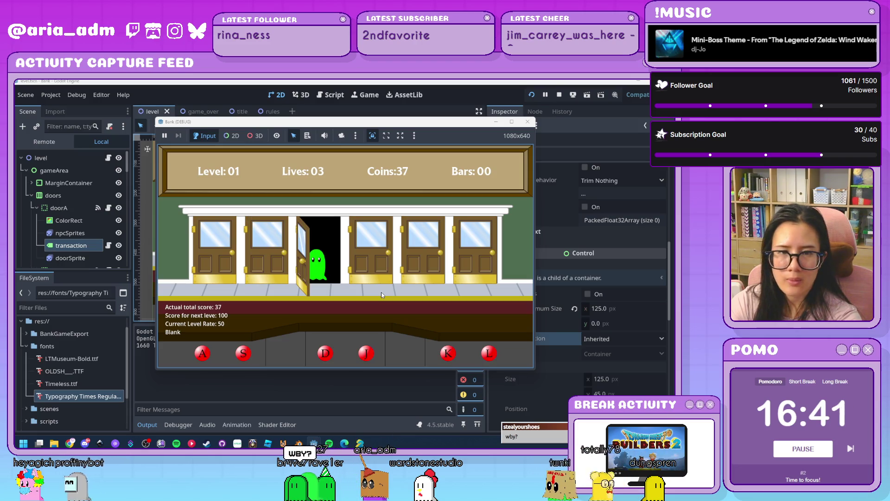
{"action": "key", "text": "d"}
{"action": "key", "text": "j"}
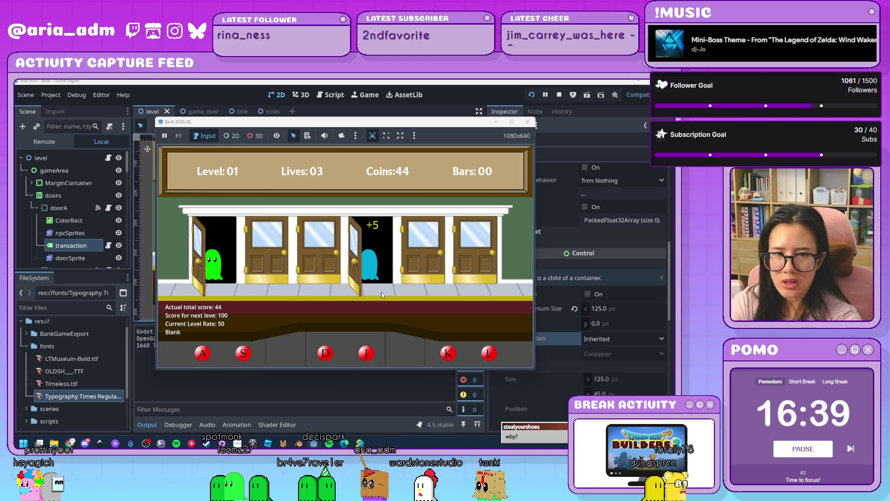
{"action": "key", "text": "a"}
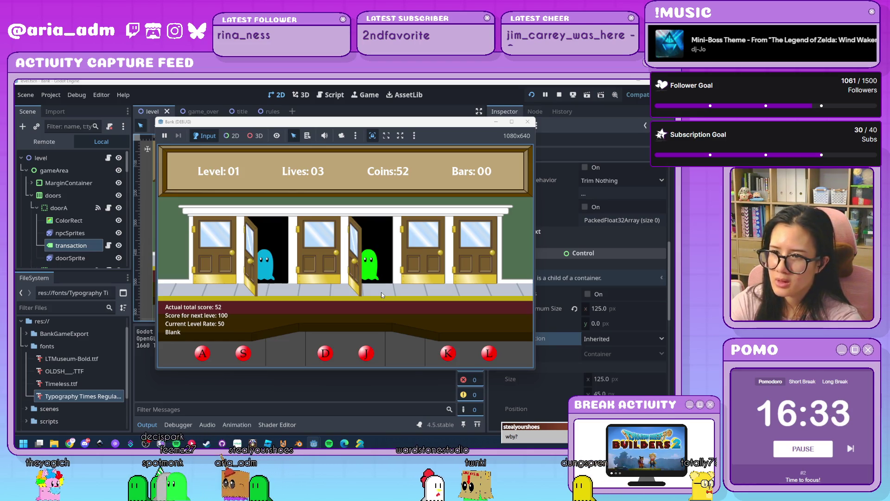
Keep serving visitors at doors S, J, L, D, A and K until Level 02 begins
{"action": "key", "text": "s"}
{"action": "key", "text": "j"}
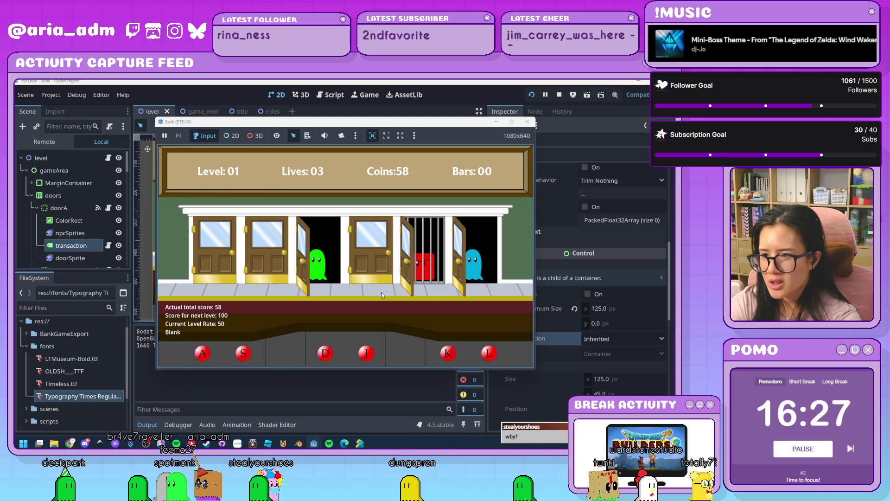
{"action": "key", "text": "l"}
{"action": "key", "text": "d"}
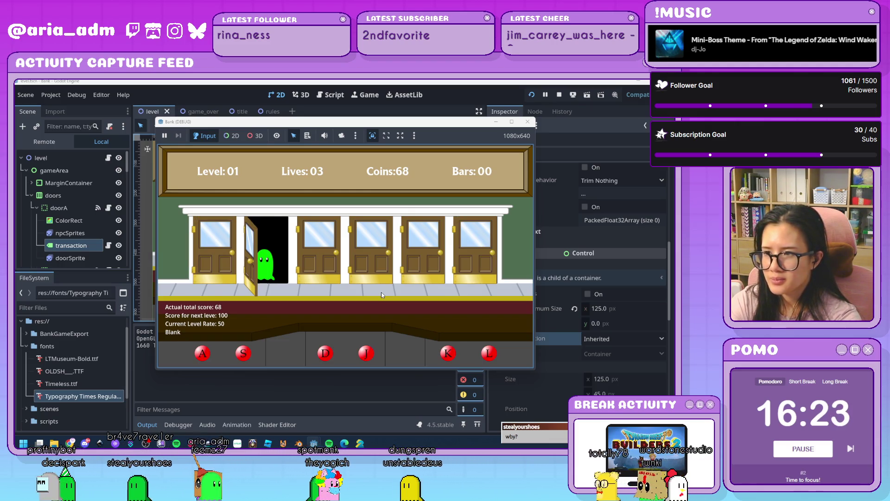
{"action": "key", "text": "s"}
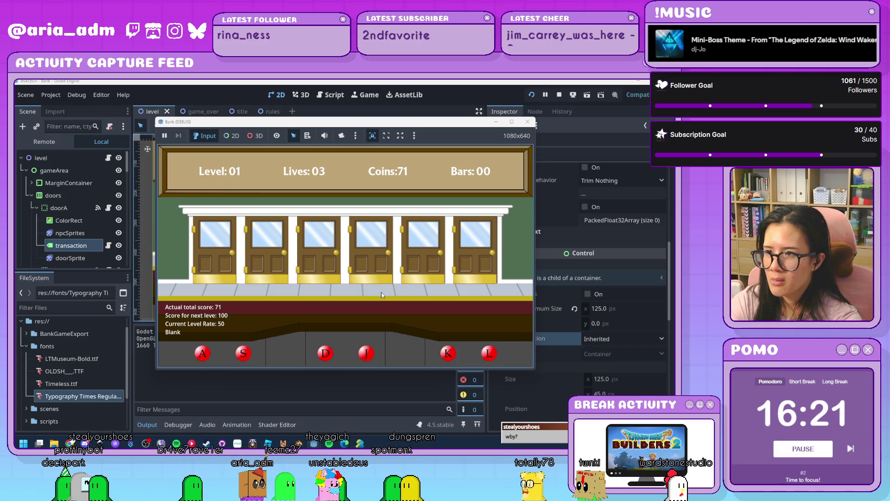
{"action": "key", "text": "a"}
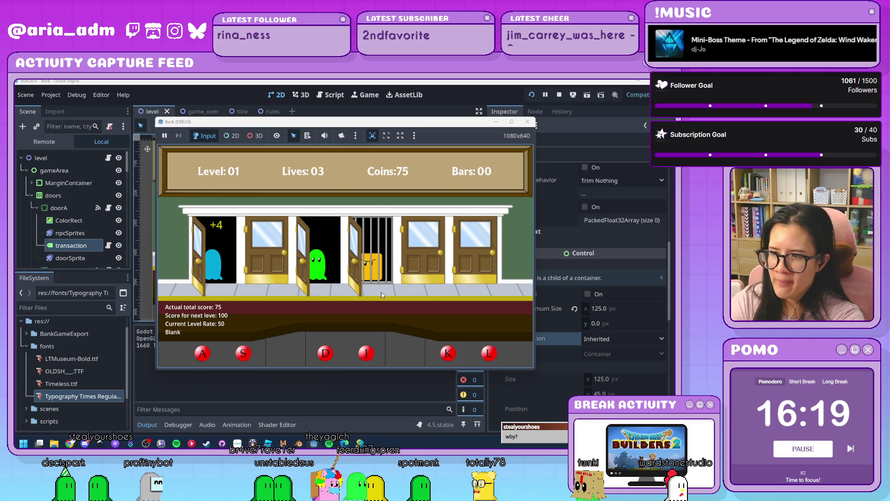
{"action": "key", "text": "d"}
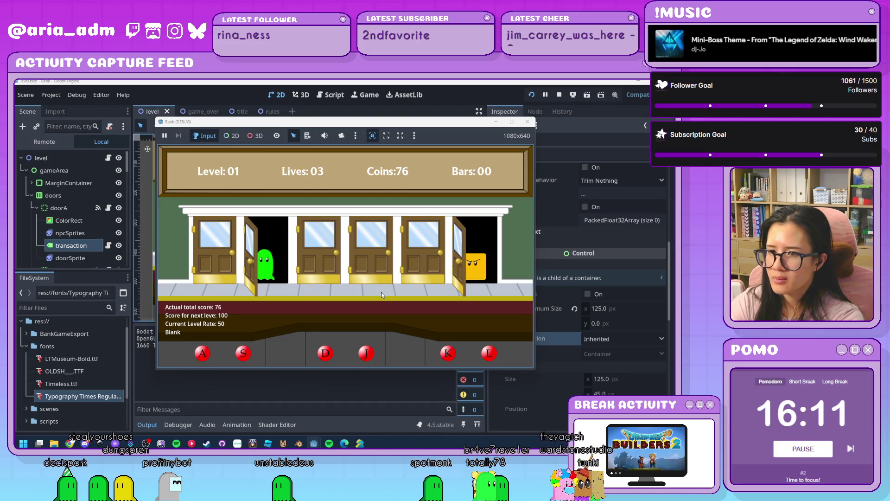
{"action": "key", "text": "s"}
{"action": "key", "text": "d"}
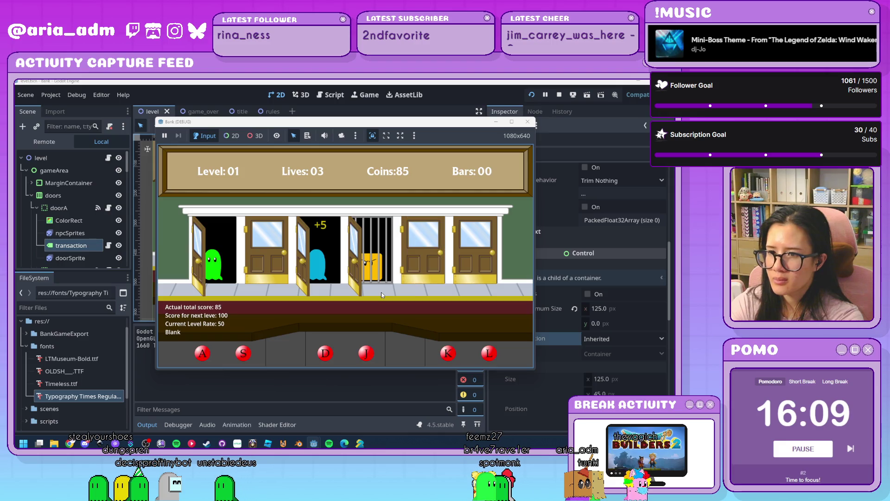
{"action": "key", "text": "a"}
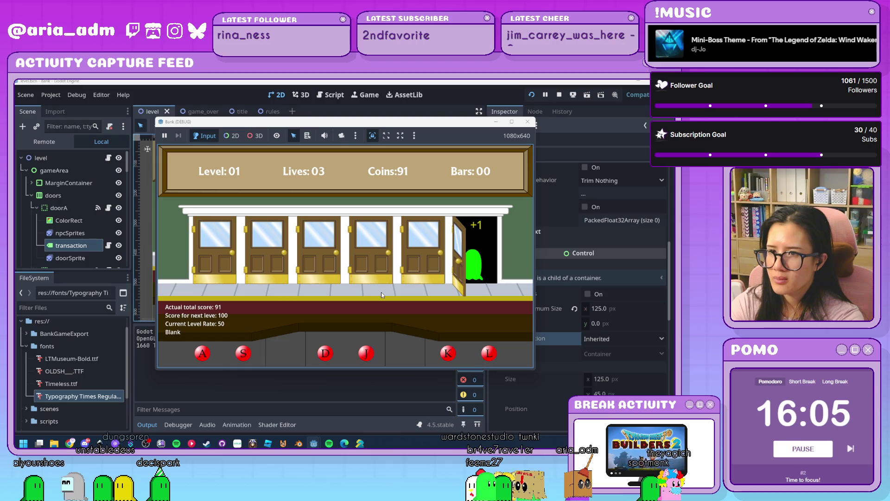
{"action": "key", "text": "l"}
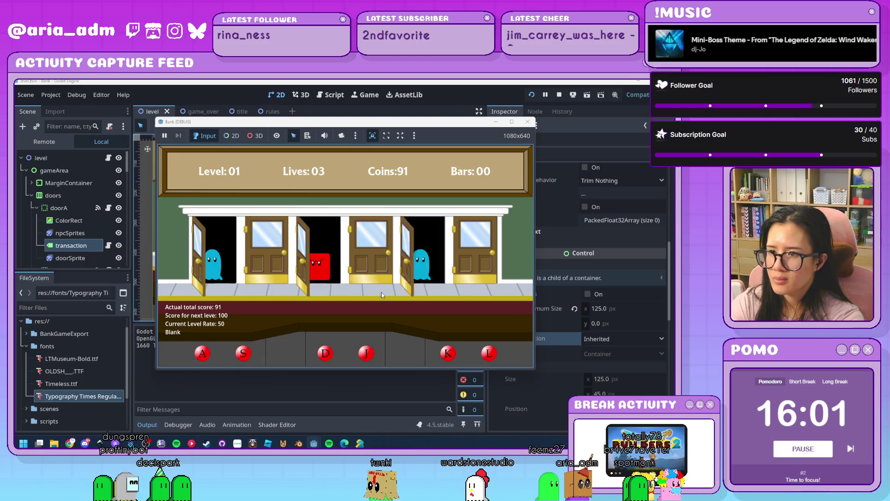
{"action": "key", "text": "a"}
{"action": "key", "text": "k"}
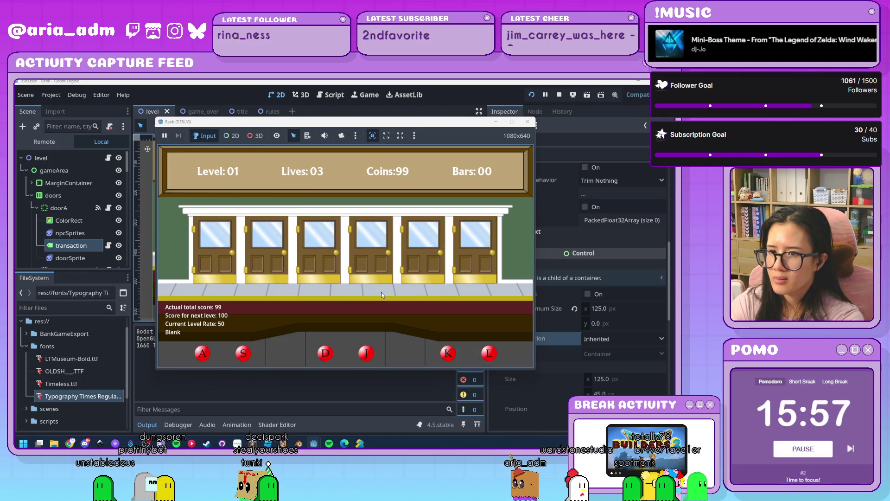
{"action": "key", "text": "k"}
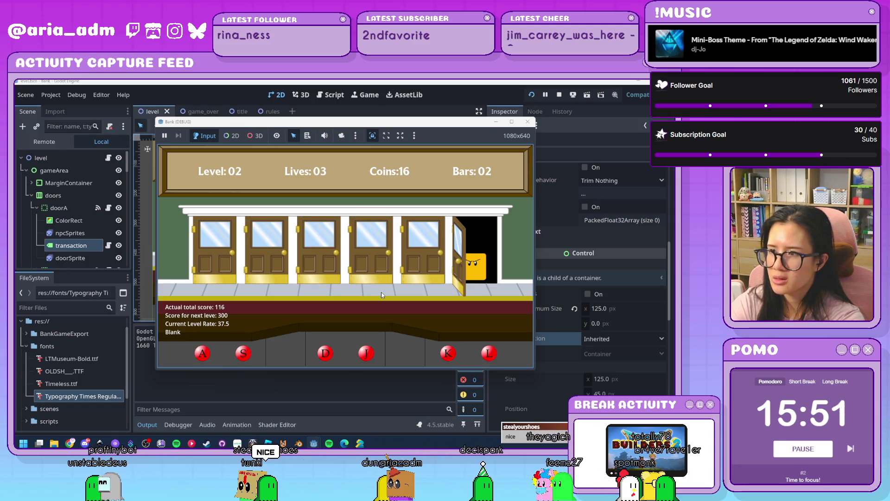
Serve the green and blue ghosts at doors 1–5 and jail the robbers at doors 6 and 4
{"action": "key", "text": "a"}
{"action": "key", "text": "s"}
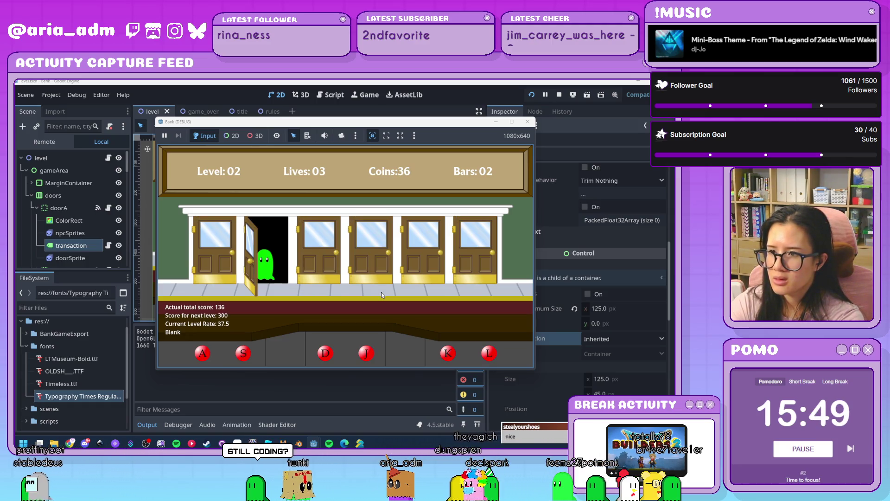
{"action": "key", "text": "d"}
{"action": "key", "text": "l"}
{"action": "key", "text": "j"}
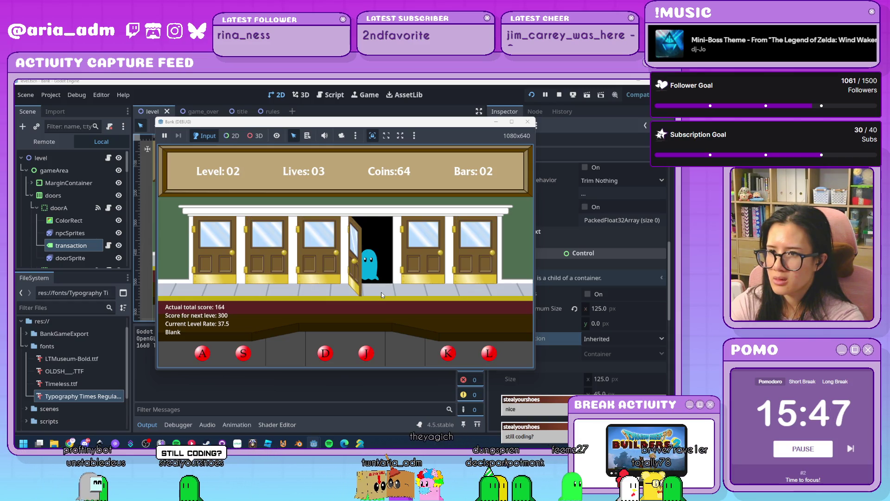
{"action": "key", "text": "j"}
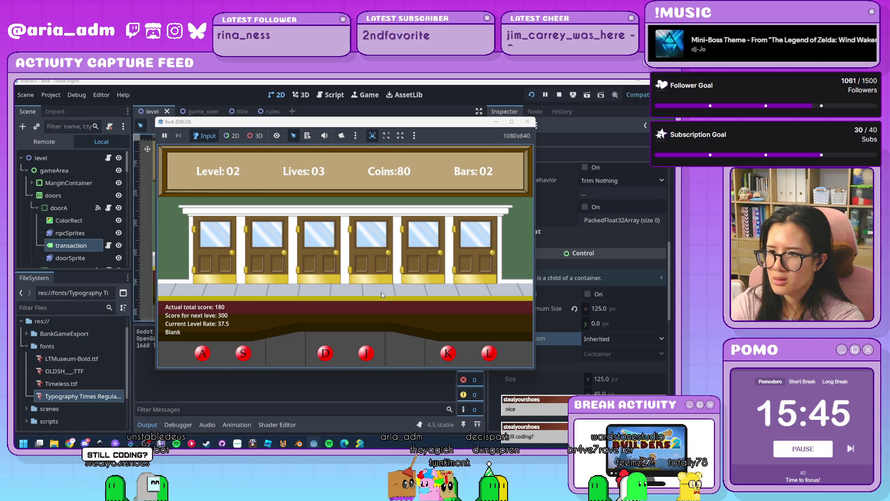
{"action": "key", "text": "k"}
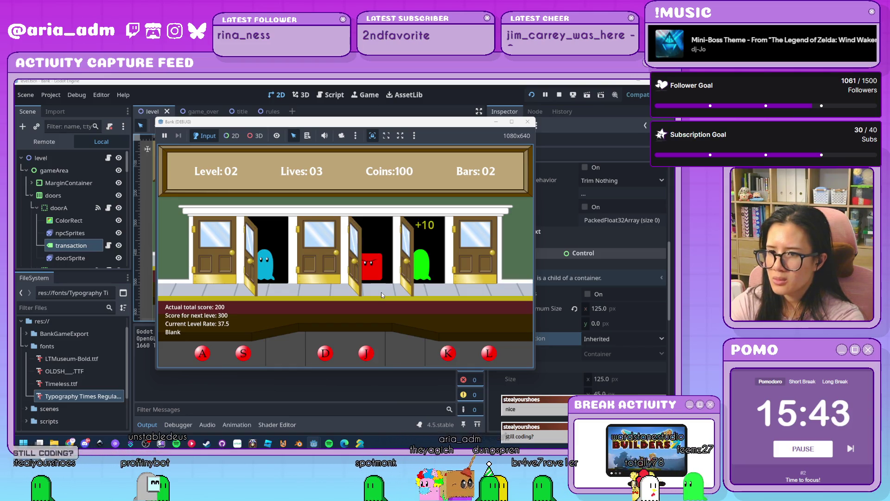
{"action": "key", "text": "s"}
{"action": "key", "text": "j"}
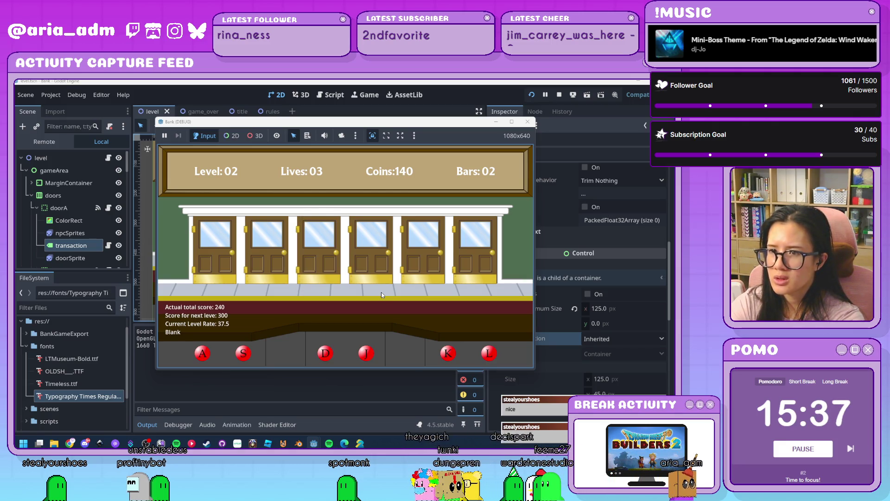
Keep serving customers at doors 1–5 while jailing the robbers at doors 3, 5 and 6
{"action": "key", "text": "d"}
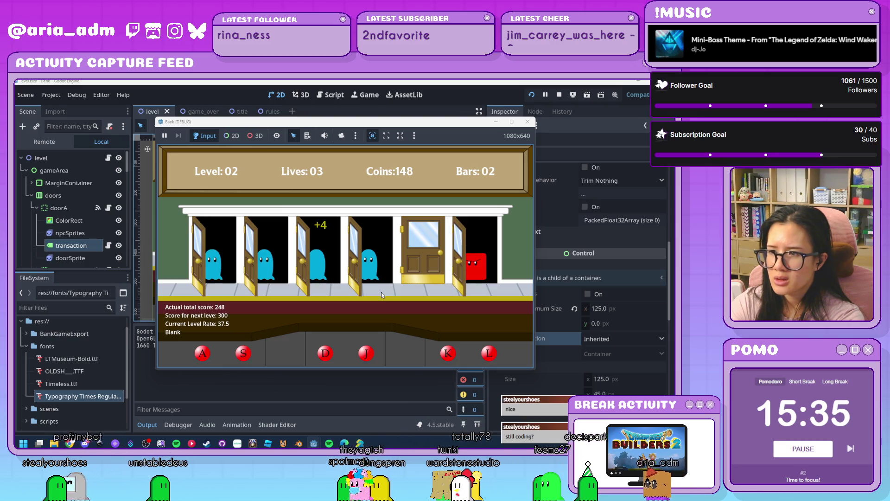
{"action": "key", "text": "s"}
{"action": "key", "text": "j"}
{"action": "key", "text": "l"}
{"action": "key", "text": "a"}
{"action": "key", "text": "k"}
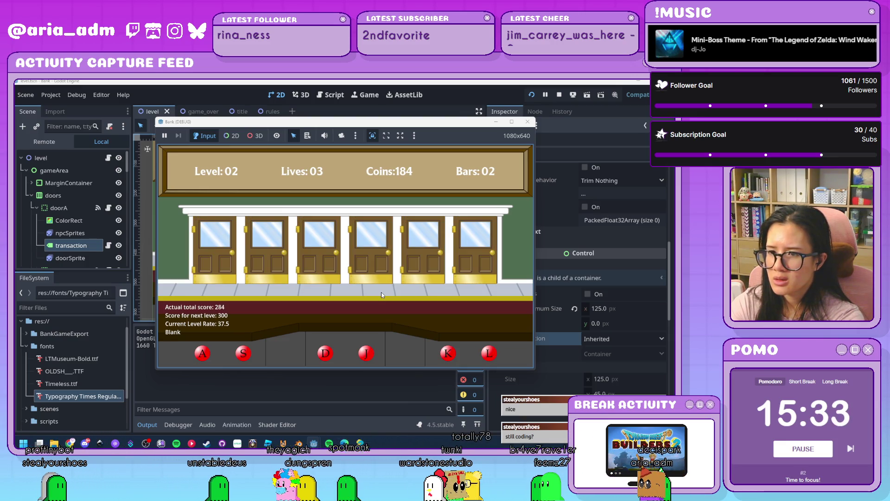
{"action": "key", "text": "d"}
{"action": "key", "text": "a"}
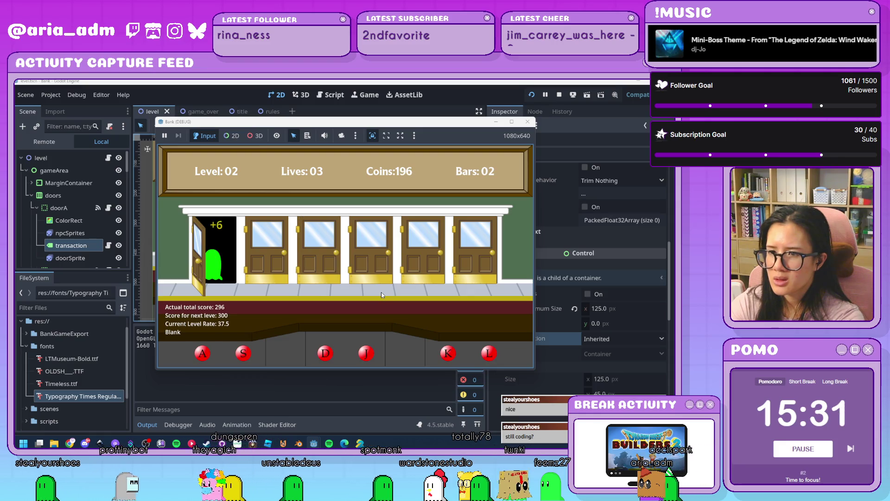
{"action": "key", "text": "l"}
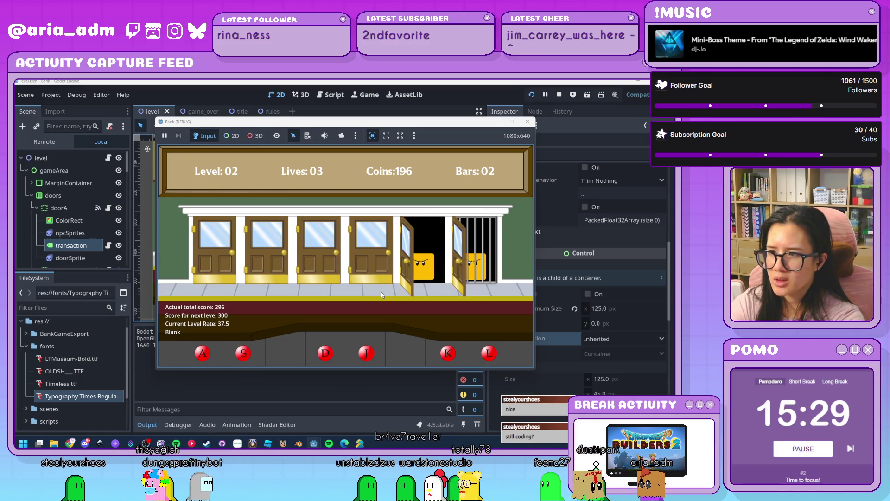
{"action": "key", "text": "k"}
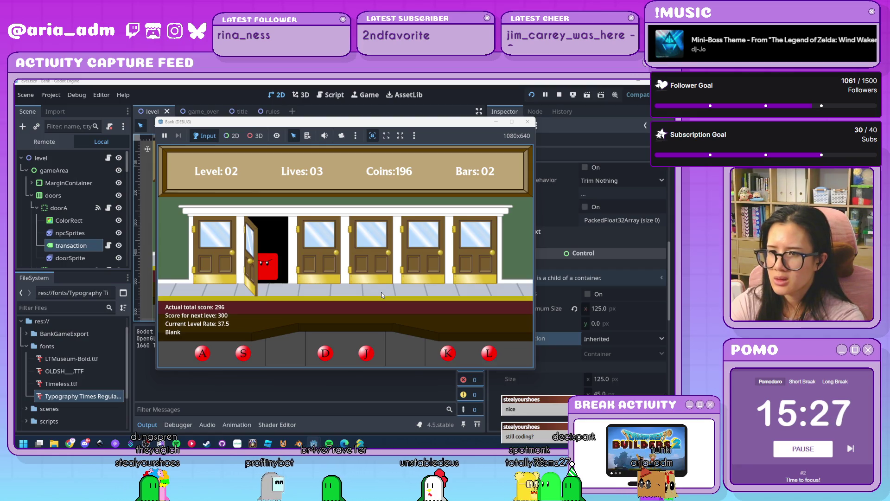
{"action": "key", "text": "s"}
{"action": "key", "text": "j"}
{"action": "key", "text": "l"}
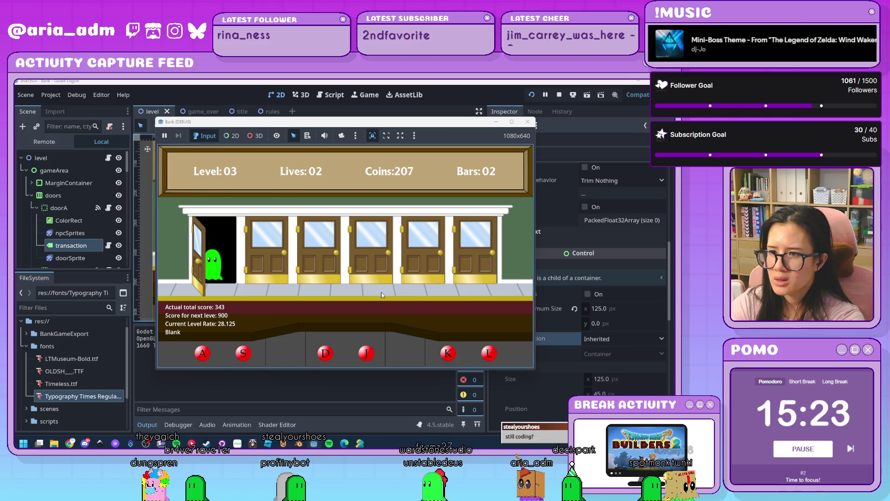
Serve the remaining ghosts and jail the robbers at doors 2, 3 and 6, reaching Level 03 with 2 lives
{"action": "key", "text": "a"}
{"action": "key", "text": "l"}
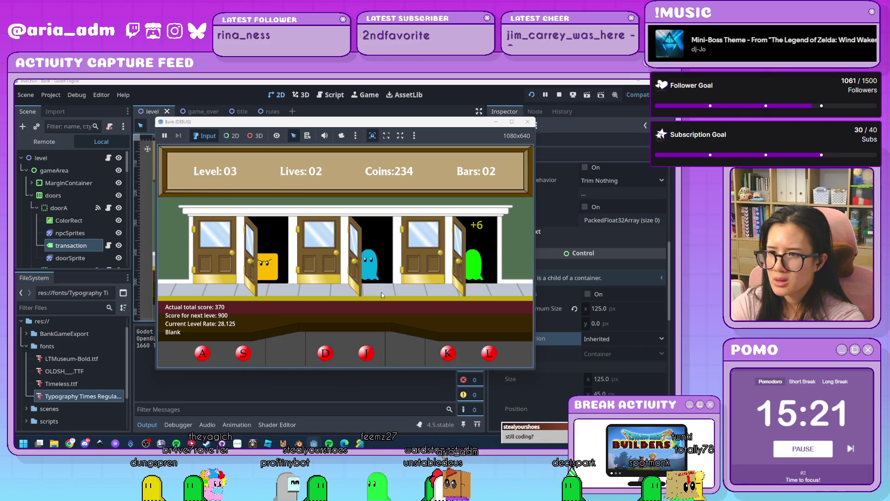
{"action": "key", "text": "s"}
{"action": "key", "text": "j"}
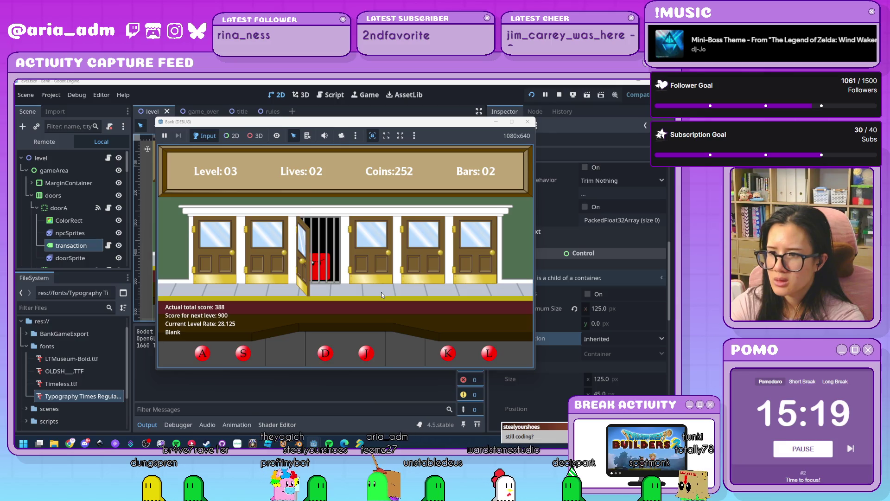
{"action": "key", "text": "k"}
{"action": "key", "text": "j"}
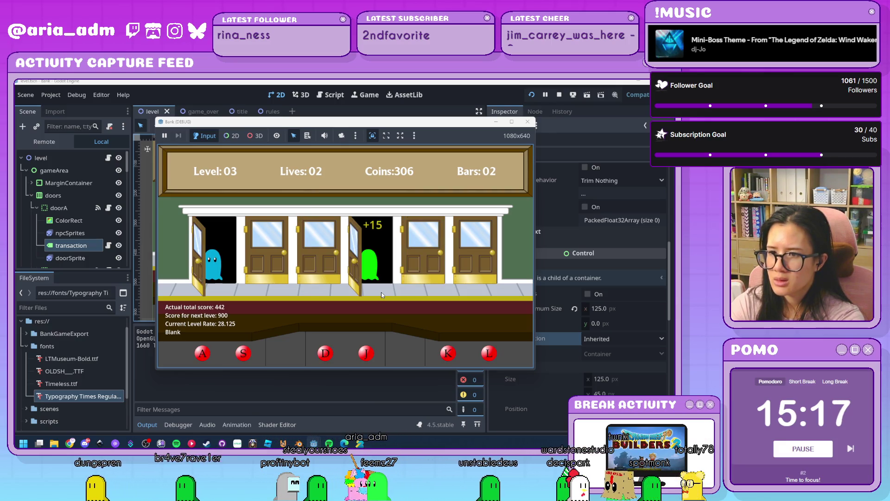
{"action": "key", "text": "a"}
{"action": "key", "text": "s"}
{"action": "key", "text": "l"}
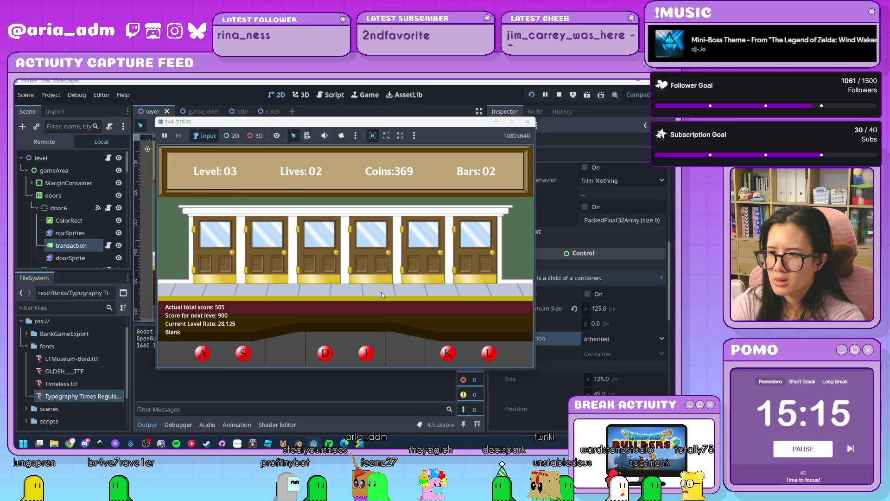
{"action": "key", "text": "l"}
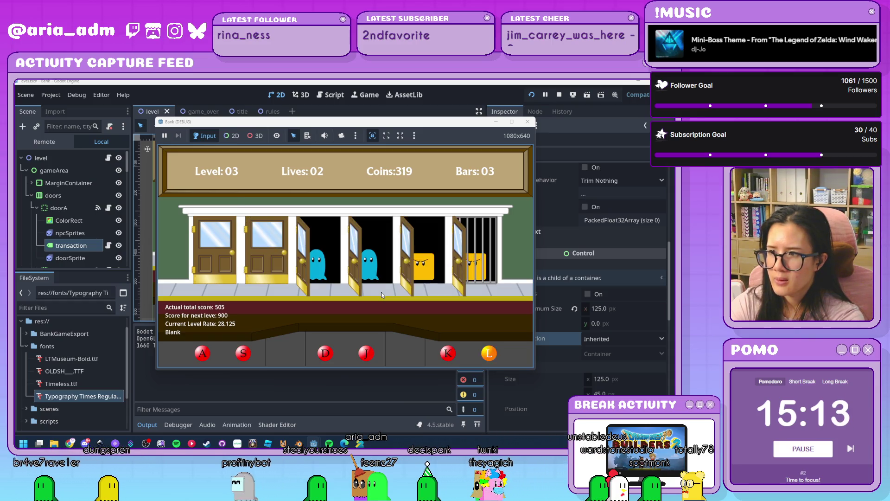
{"action": "key", "text": "d"}
{"action": "key", "text": "j"}
{"action": "key", "text": "k"}
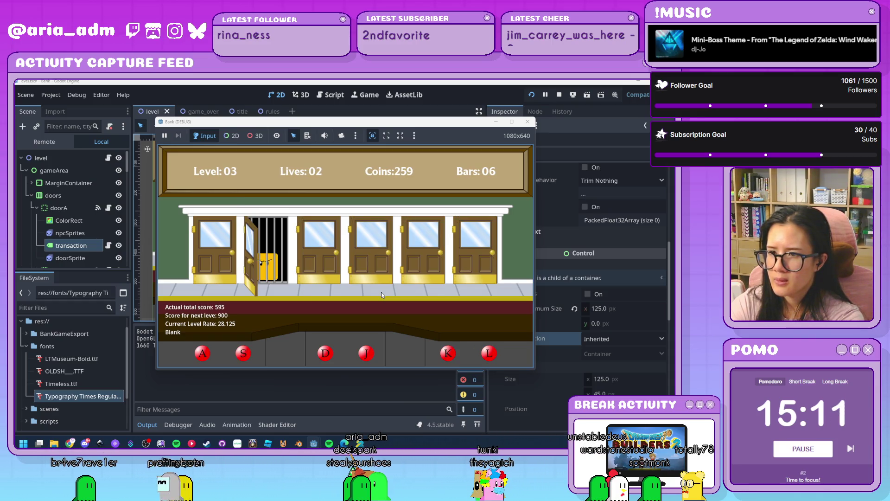
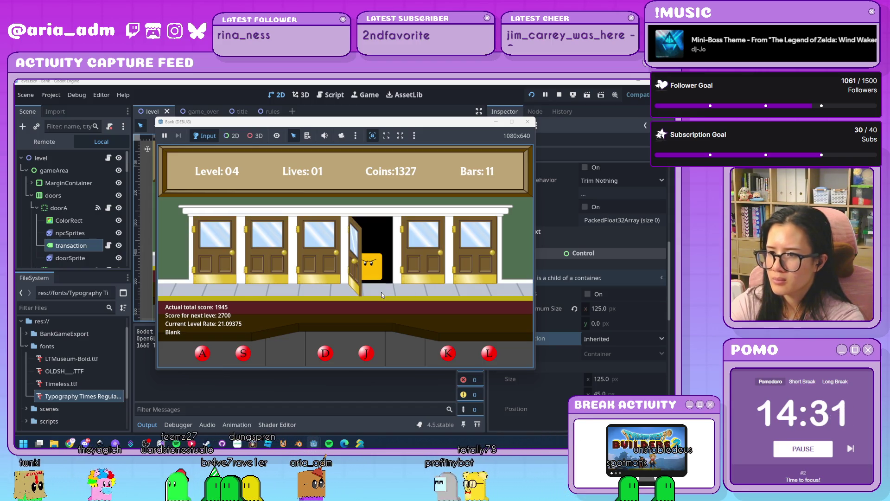
Serve the last customer at the sixth door, then quit from Game Over at final score 2459
{"action": "key", "text": "l"}
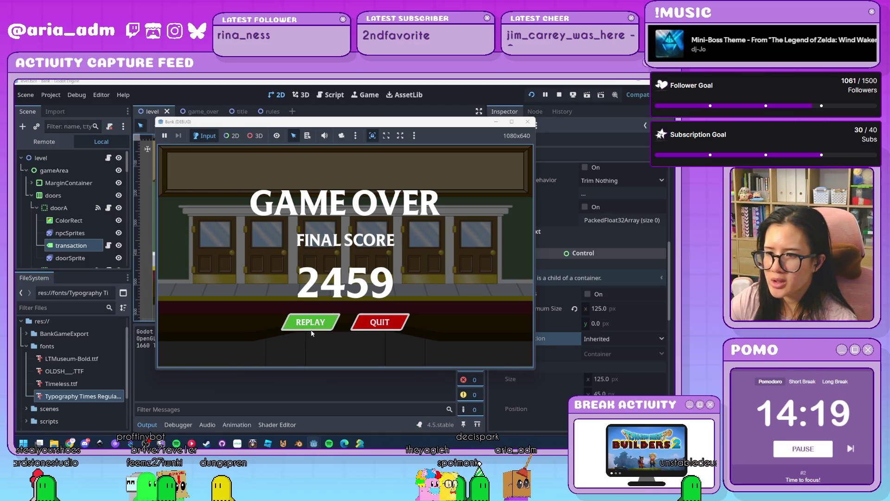
{"action": "left_click", "coordinate": [368, 326]}
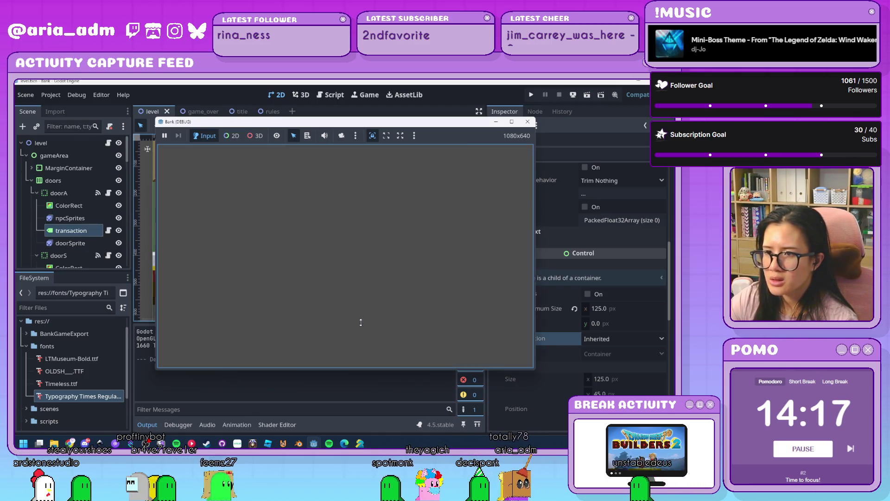
Open global.gd in the script editor and review the levelRate, nextLevel and nextScore settings
{"action": "left_click", "coordinate": [331, 95]}
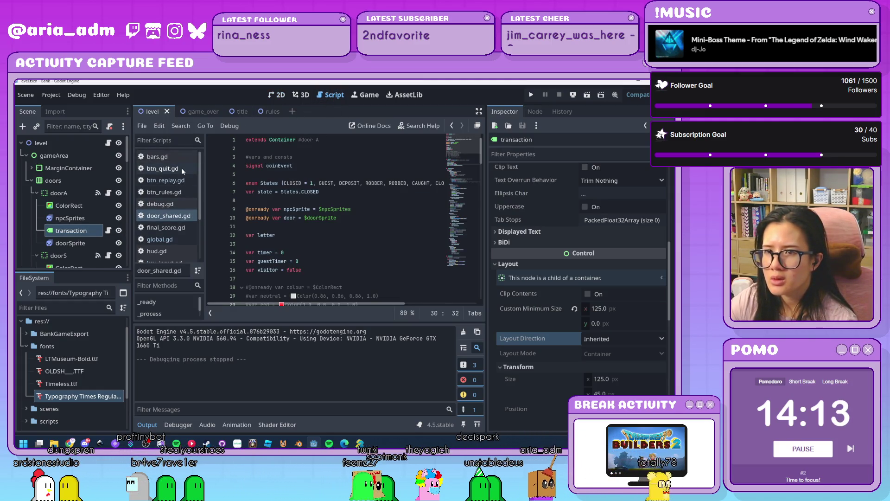
{"action": "left_click", "coordinate": [160, 239]}
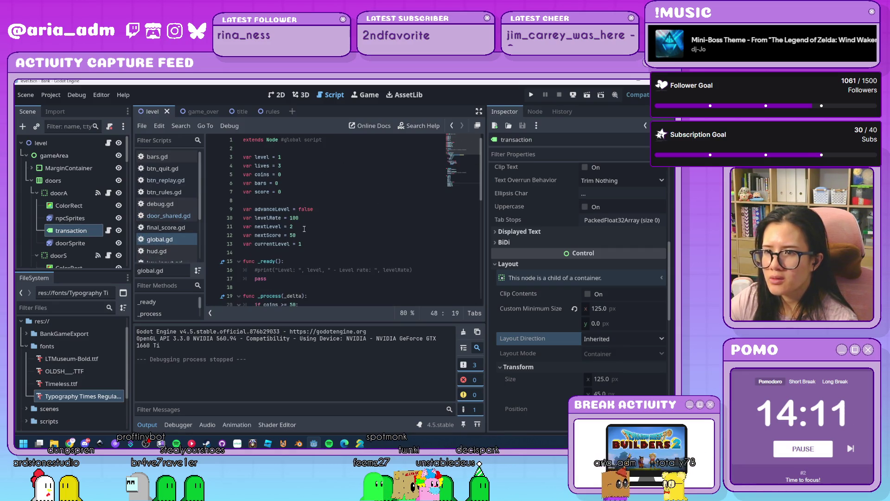
{"action": "left_click", "coordinate": [307, 219]}
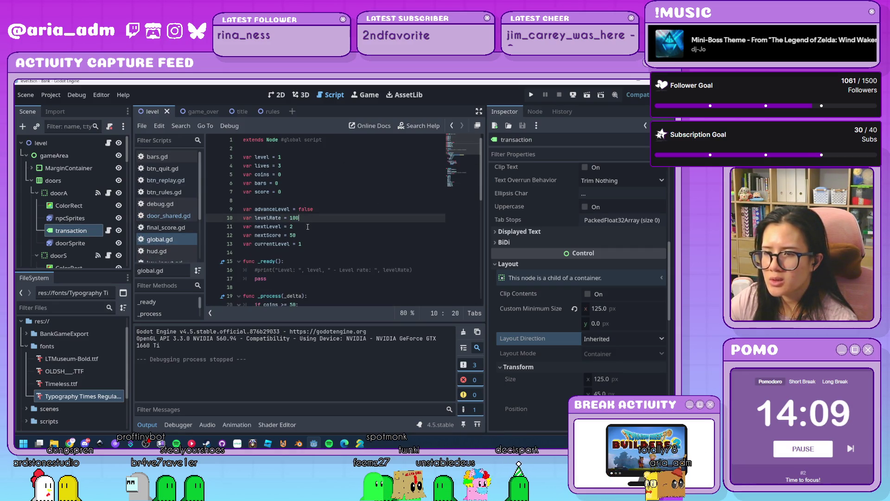
{"action": "scroll", "coordinate": [308, 227], "scroll_direction": "down", "scroll_amount": 3}
{"action": "scroll", "coordinate": [308, 227], "scroll_direction": "down", "scroll_amount": 5}
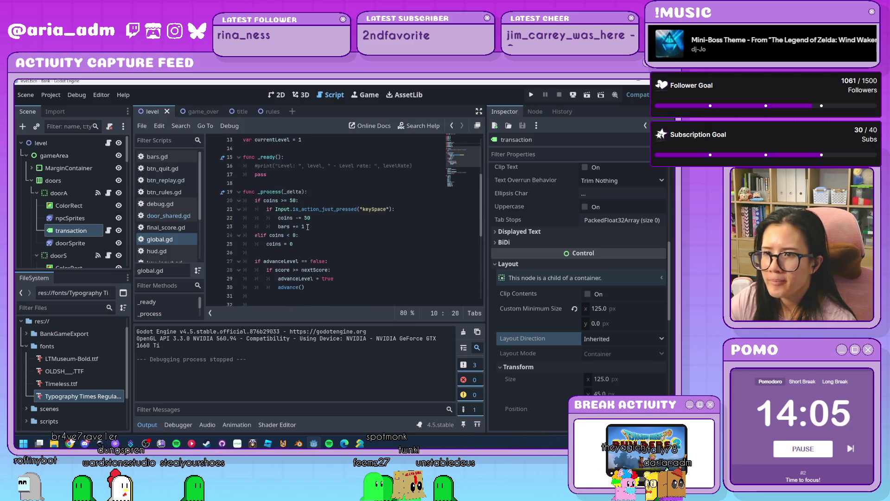
{"action": "scroll", "coordinate": [307, 227], "scroll_direction": "up", "scroll_amount": 9}
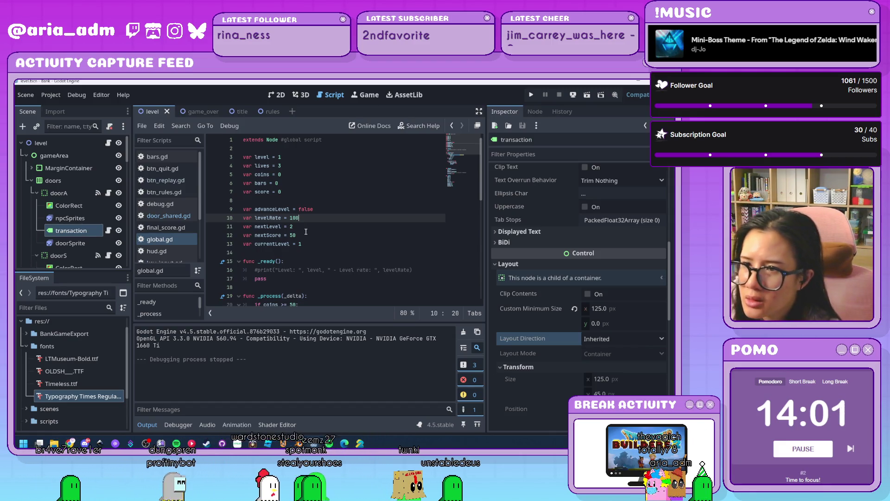
{"action": "left_click", "coordinate": [308, 228]}
{"action": "left_click", "coordinate": [308, 235]}
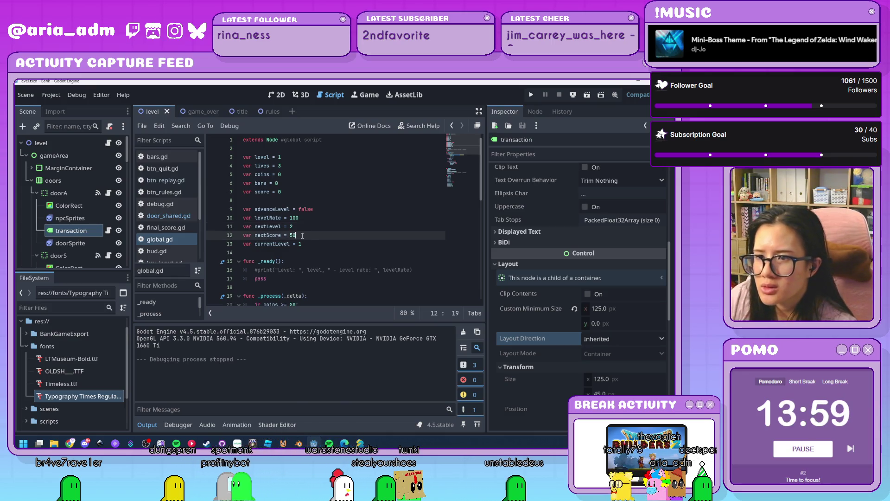
{"action": "scroll", "coordinate": [320, 255], "scroll_direction": "down", "scroll_amount": 1}
{"action": "scroll", "coordinate": [320, 254], "scroll_direction": "down", "scroll_amount": 7}
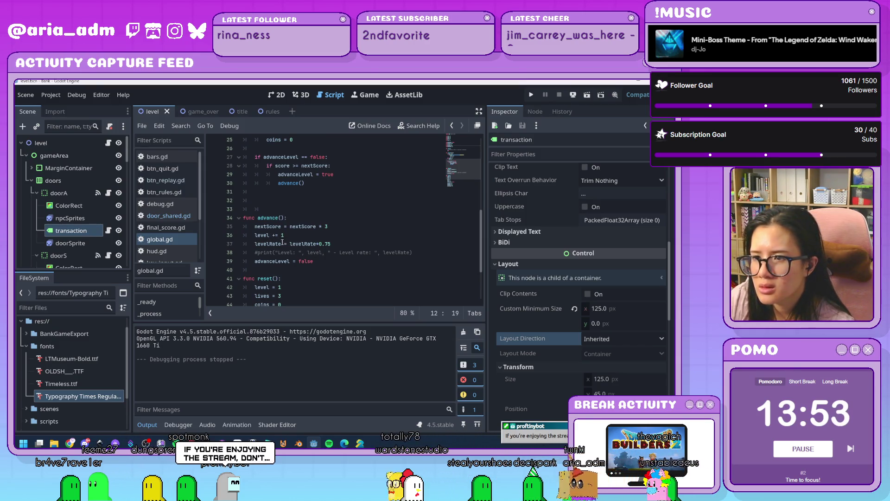
{"action": "scroll", "coordinate": [332, 269], "scroll_direction": "up", "scroll_amount": 1}
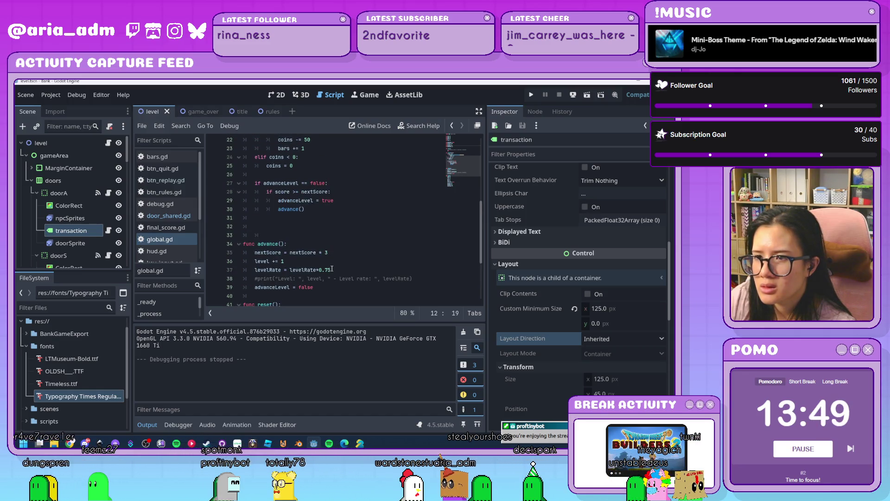
{"action": "scroll", "coordinate": [333, 268], "scroll_direction": "up", "scroll_amount": 1}
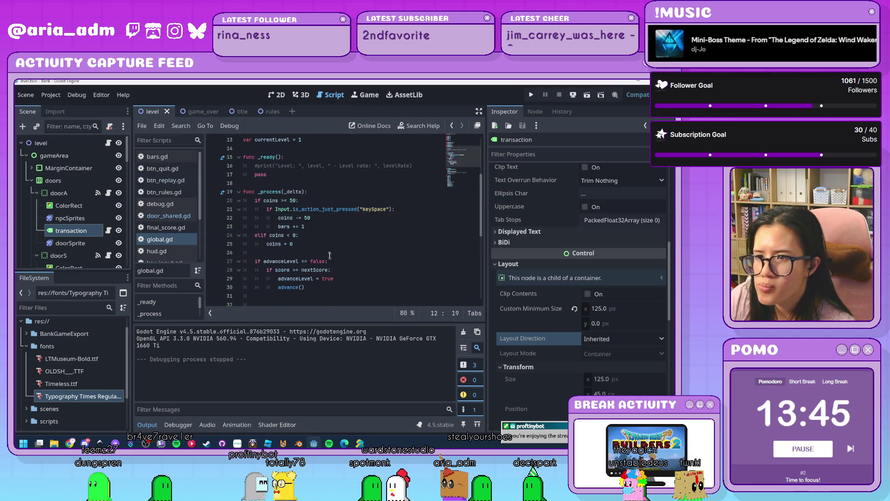
{"action": "scroll", "coordinate": [332, 268], "scroll_direction": "up", "scroll_amount": 2}
Change the coin threshold and coin deduction from 50 to 100, then run the game with F5
{"action": "left_click", "coordinate": [292, 201]}
{"action": "type", "text": "100"}
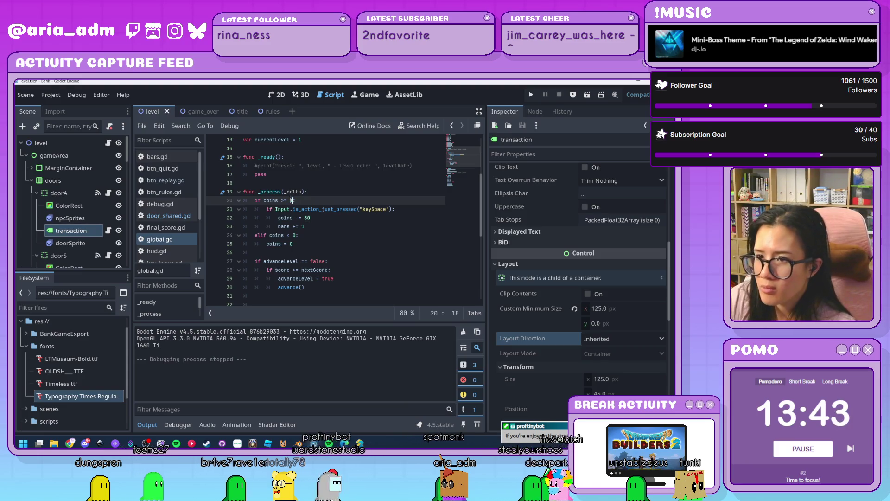
{"action": "left_click", "coordinate": [305, 217]}
{"action": "type", "text": "100"}
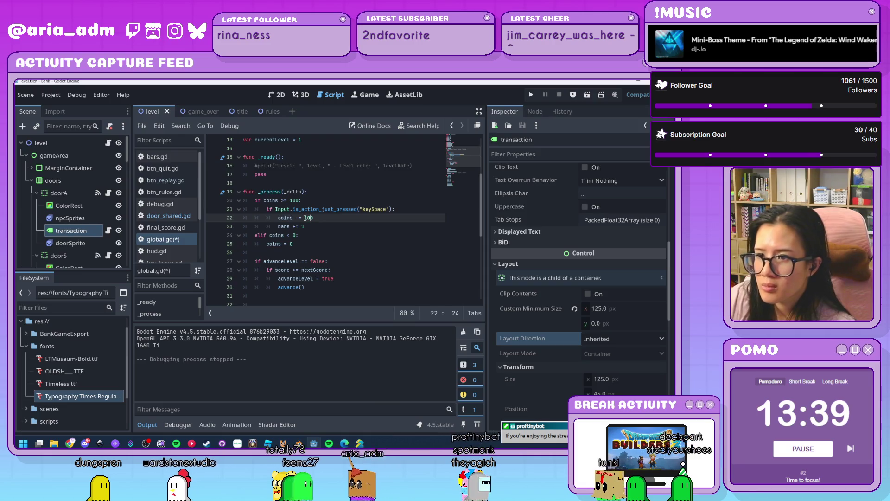
{"action": "left_click", "coordinate": [312, 248]}
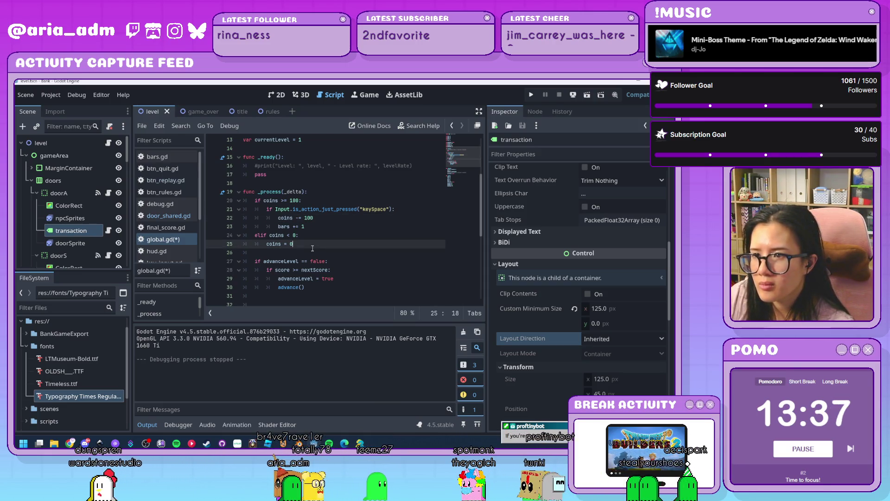
{"action": "scroll", "coordinate": [312, 248], "scroll_direction": "down", "scroll_amount": 7}
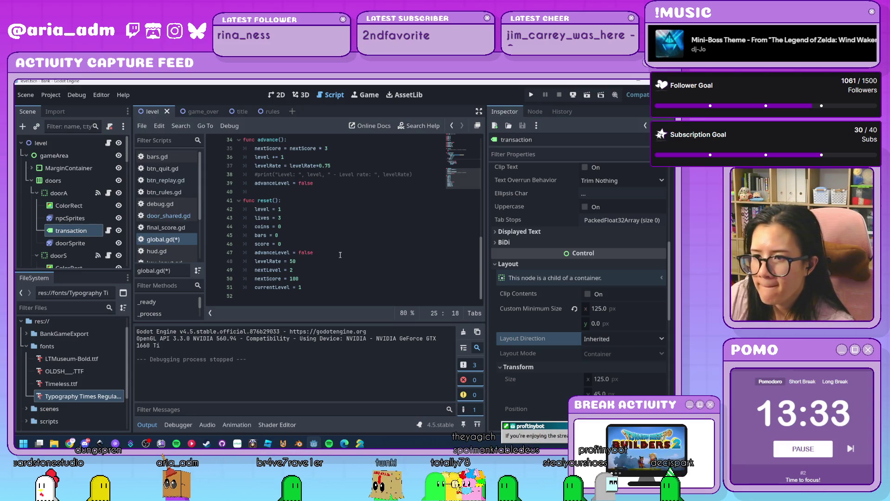
{"action": "scroll", "coordinate": [357, 262], "scroll_direction": "up", "scroll_amount": 11}
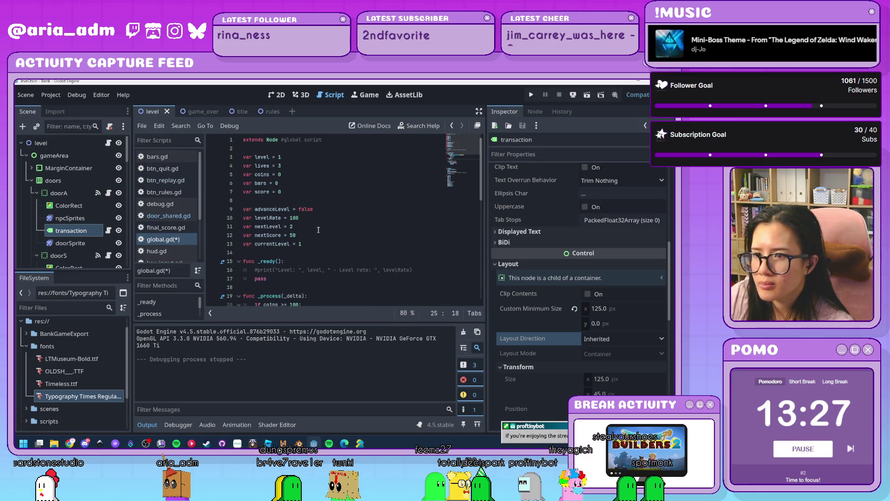
{"action": "scroll", "coordinate": [319, 230], "scroll_direction": "down", "scroll_amount": 11}
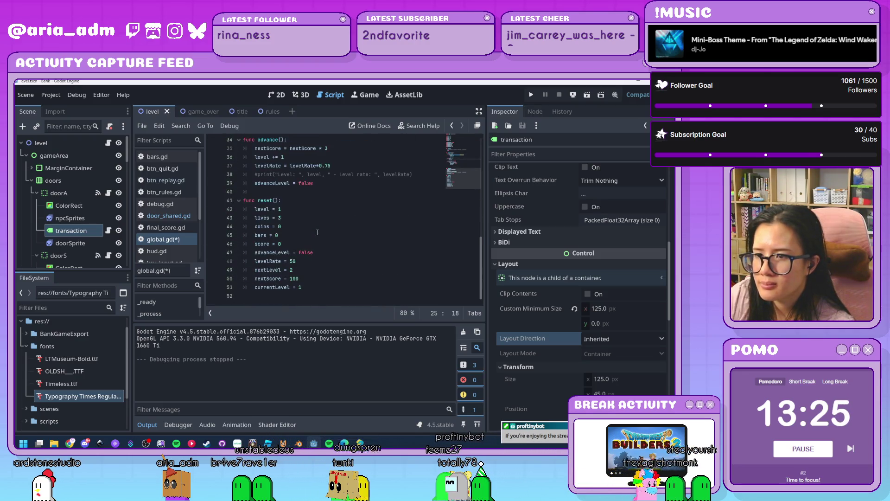
{"action": "key", "text": "F5"}
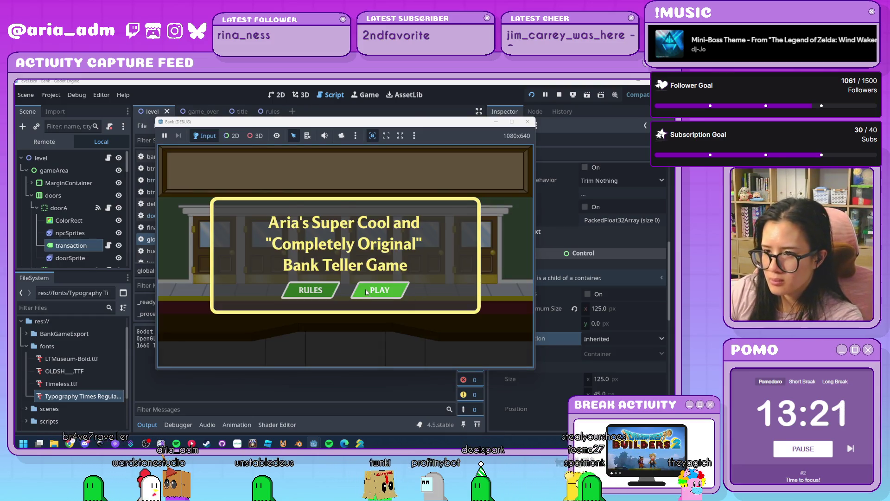
Play level 1 to 23 coins, serving two customers and barring a robber, then stop the game
{"action": "left_click", "coordinate": [367, 292]}
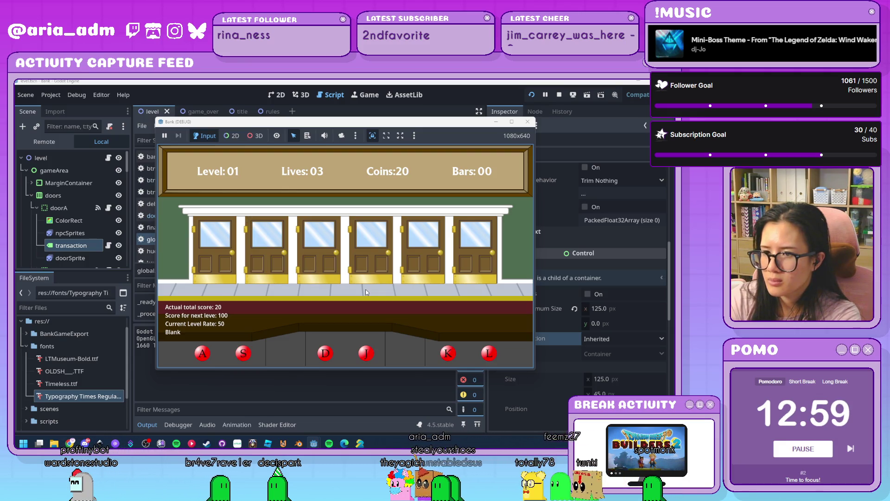
{"action": "key", "text": "k"}
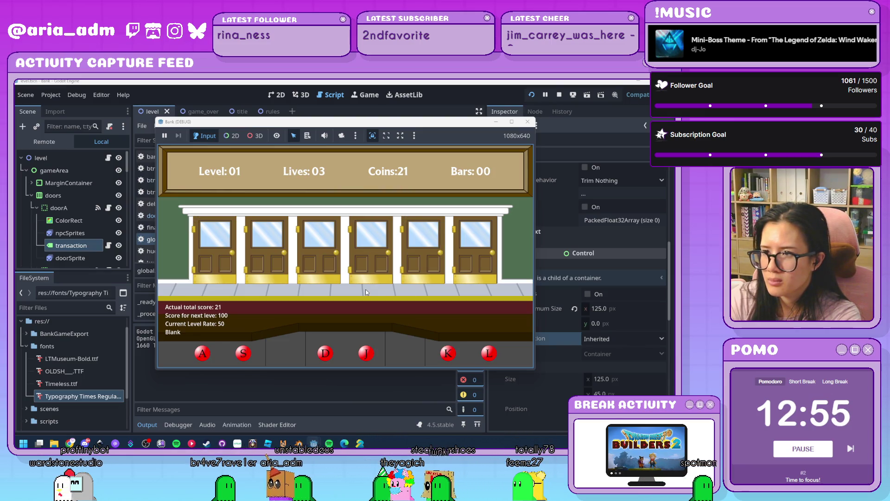
{"action": "key", "text": "d"}
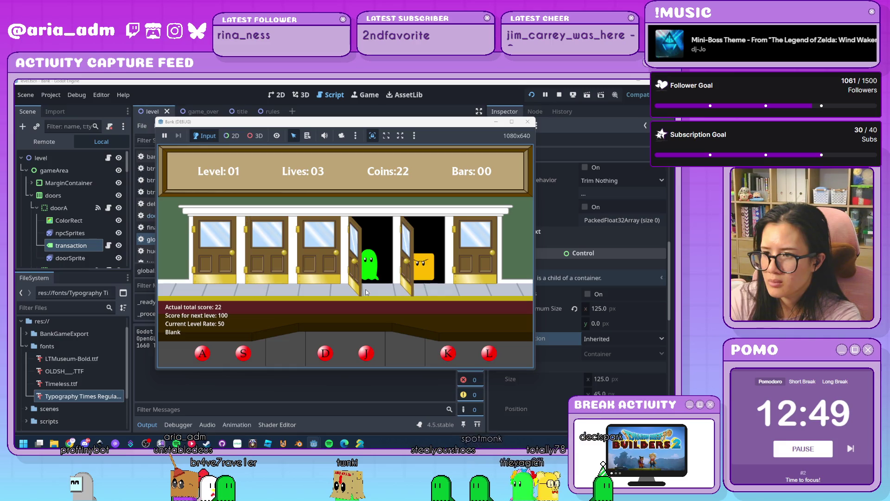
{"action": "key", "text": "j"}
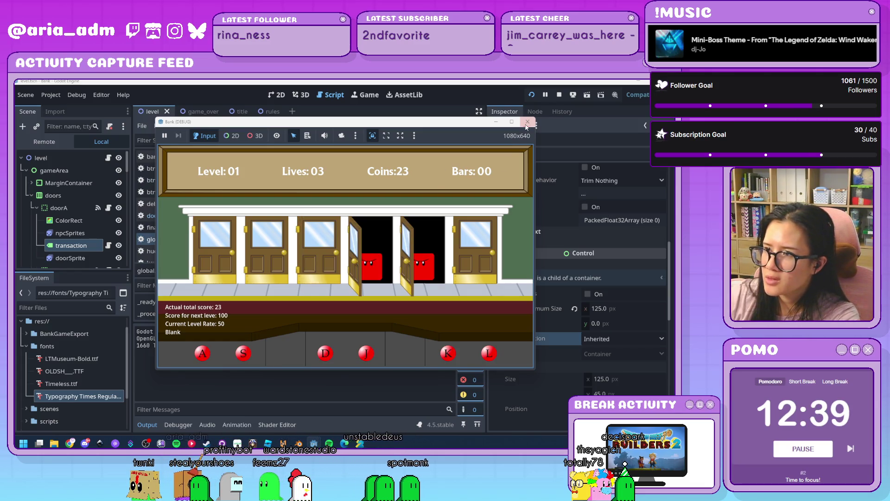
{"action": "key", "text": "F8"}
{"action": "scroll", "coordinate": [404, 217], "scroll_direction": "up", "scroll_amount": 9}
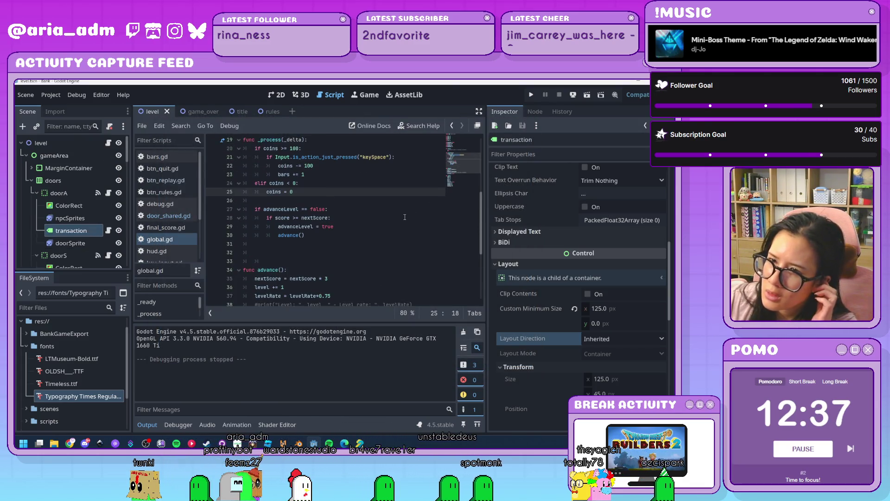
Review the nextScore and nextLevel lines in global.gd, then glance at the game_over and level scenes
{"action": "scroll", "coordinate": [405, 218], "scroll_direction": "up", "scroll_amount": 1}
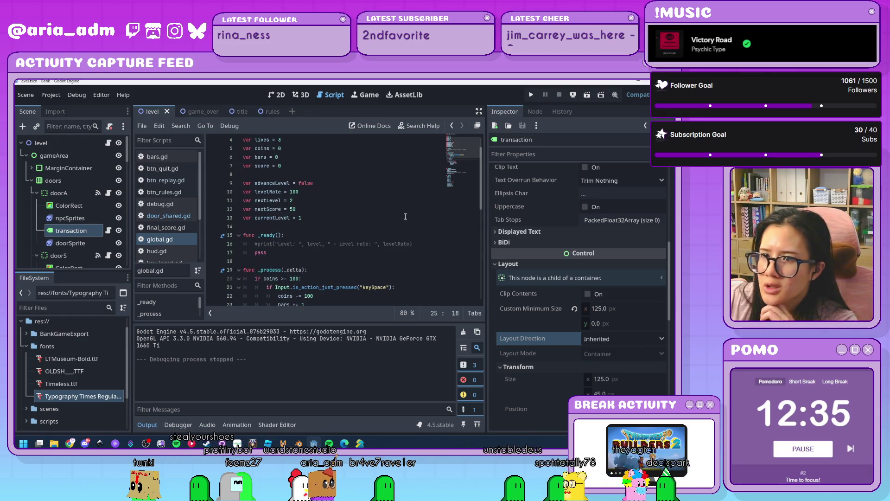
{"action": "left_click", "coordinate": [297, 209]}
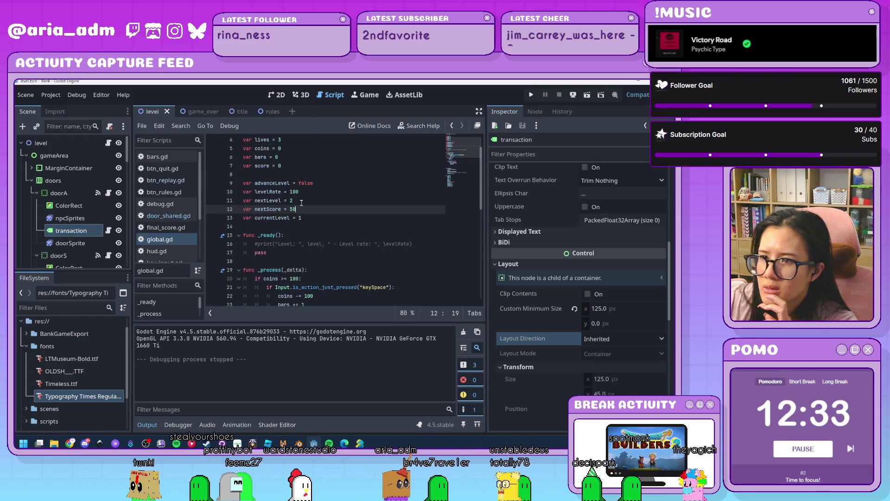
{"action": "left_click", "coordinate": [301, 203]}
{"action": "scroll", "coordinate": [301, 202], "scroll_direction": "up", "scroll_amount": 1}
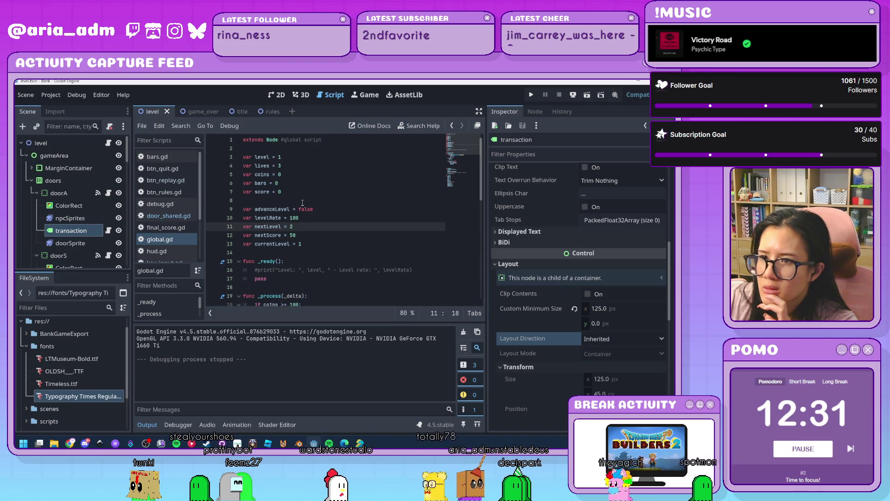
{"action": "scroll", "coordinate": [302, 202], "scroll_direction": "down", "scroll_amount": 6}
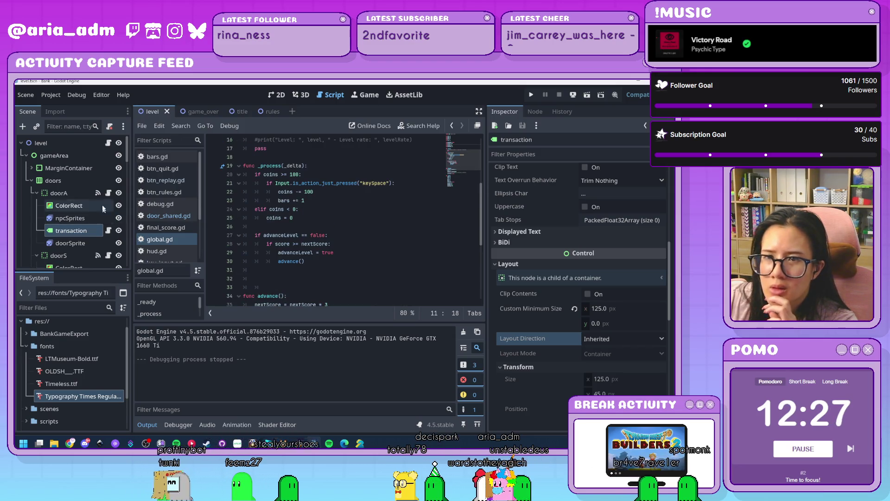
{"action": "left_click", "coordinate": [194, 114]}
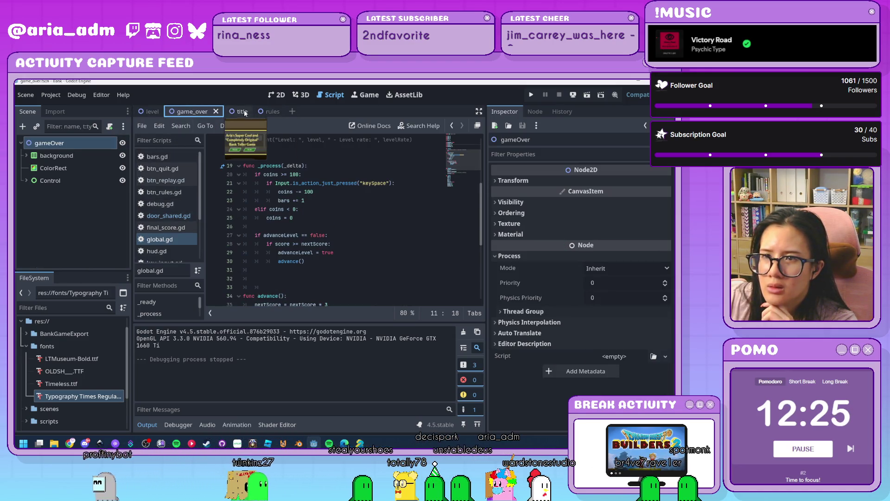
{"action": "left_click", "coordinate": [149, 111]}
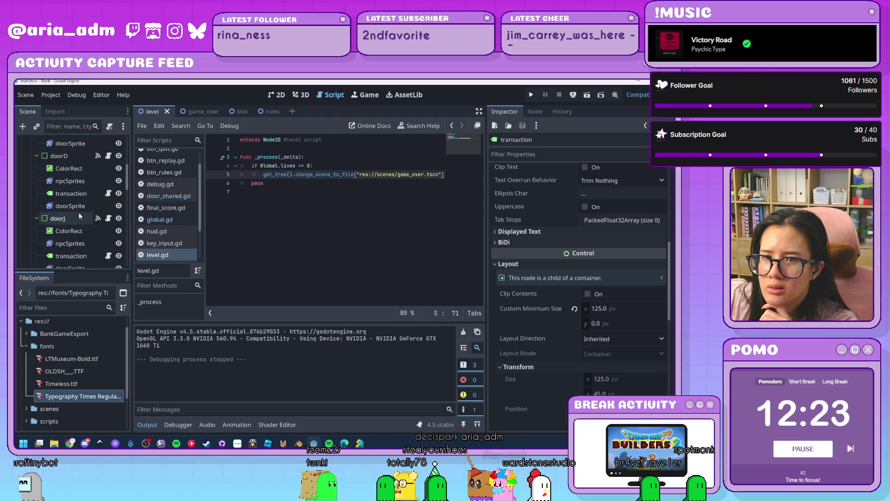
Inspect the debug labels Label, Label2 and Label4, then open the debug layer's script debug.gd
{"action": "scroll", "coordinate": [78, 212], "scroll_direction": "down", "scroll_amount": 3}
{"action": "scroll", "coordinate": [91, 208], "scroll_direction": "down", "scroll_amount": 3}
{"action": "scroll", "coordinate": [92, 212], "scroll_direction": "down", "scroll_amount": 3}
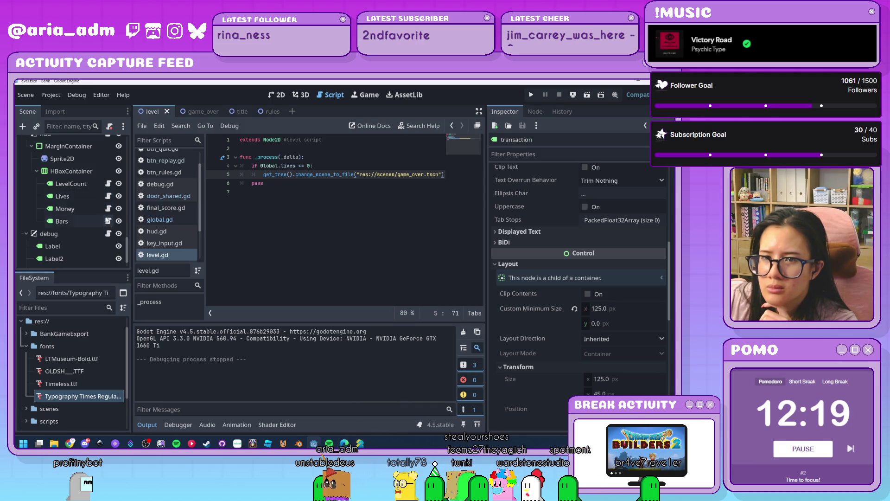
{"action": "scroll", "coordinate": [110, 241], "scroll_direction": "down", "scroll_amount": 1}
{"action": "left_click", "coordinate": [88, 224]}
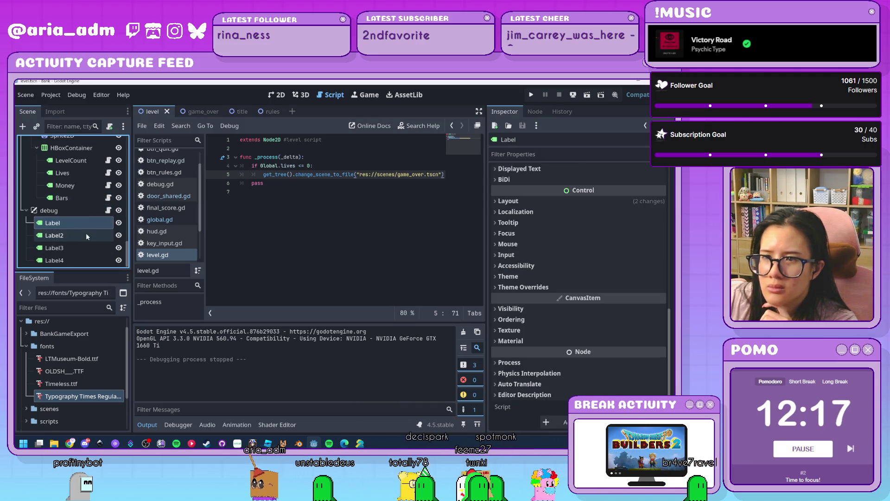
{"action": "left_click", "coordinate": [85, 234]}
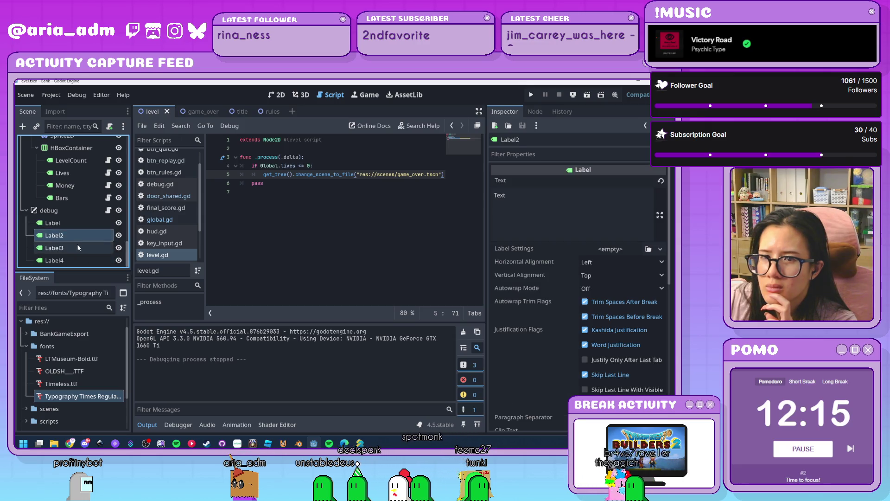
{"action": "left_click", "coordinate": [74, 258]}
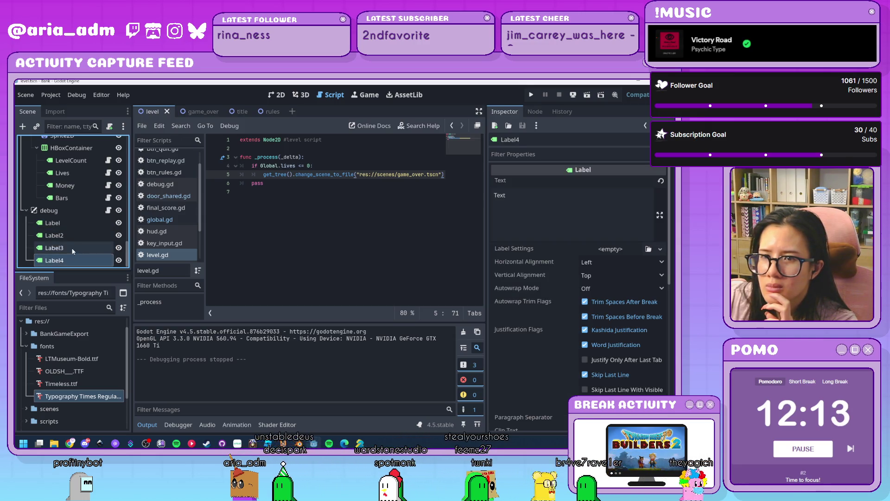
{"action": "left_click", "coordinate": [67, 225]}
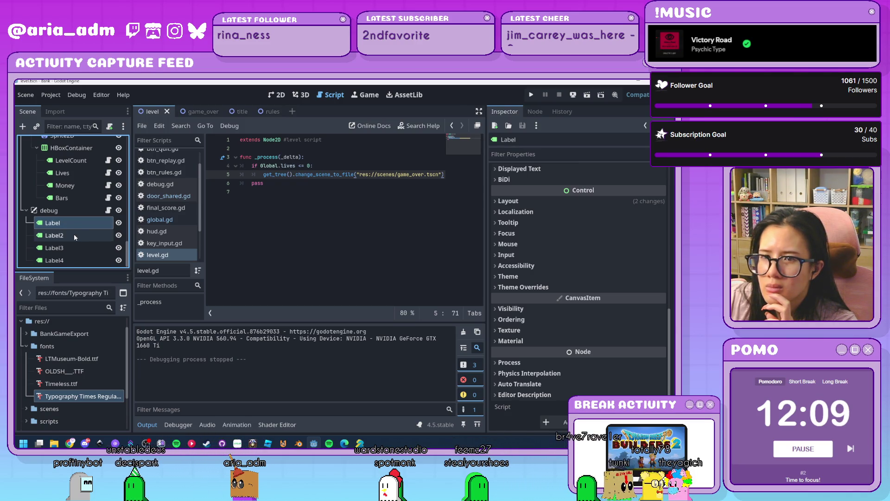
{"action": "left_click", "coordinate": [74, 233]}
{"action": "left_click", "coordinate": [66, 225]}
{"action": "left_click", "coordinate": [108, 211]}
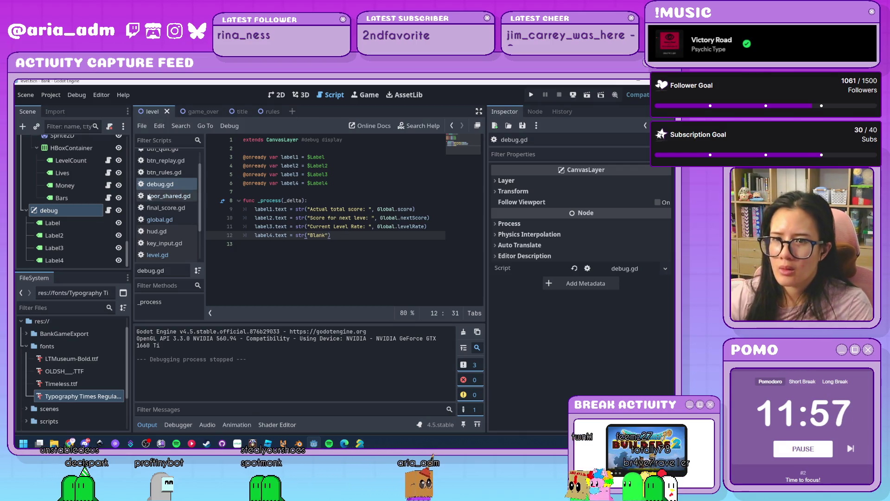
Check Label3 in the 2D level view and reopen debug.gd at the next-level score line
{"action": "left_click", "coordinate": [70, 222]}
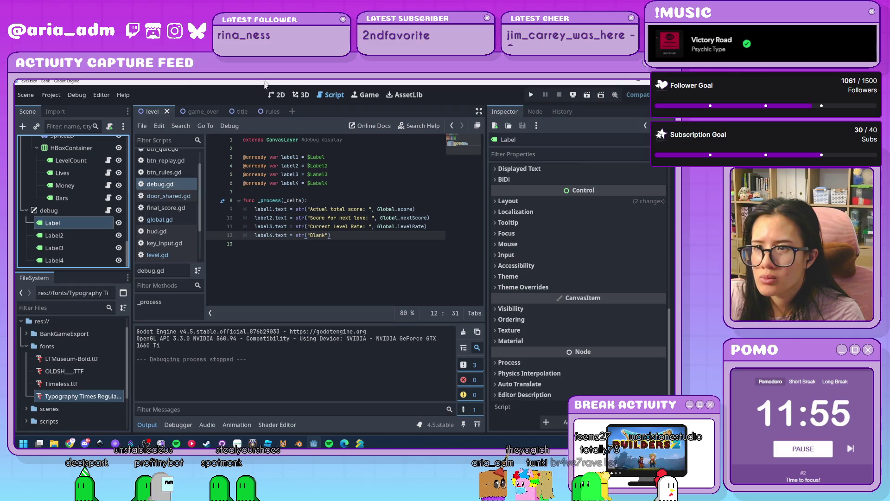
{"action": "key", "text": "ctrl+F1"}
{"action": "left_click", "coordinate": [49, 248]}
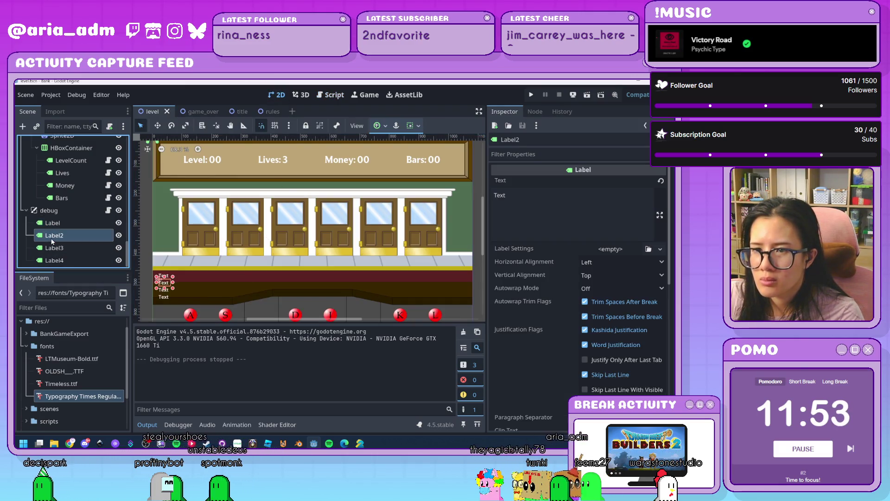
{"action": "left_click", "coordinate": [108, 211]}
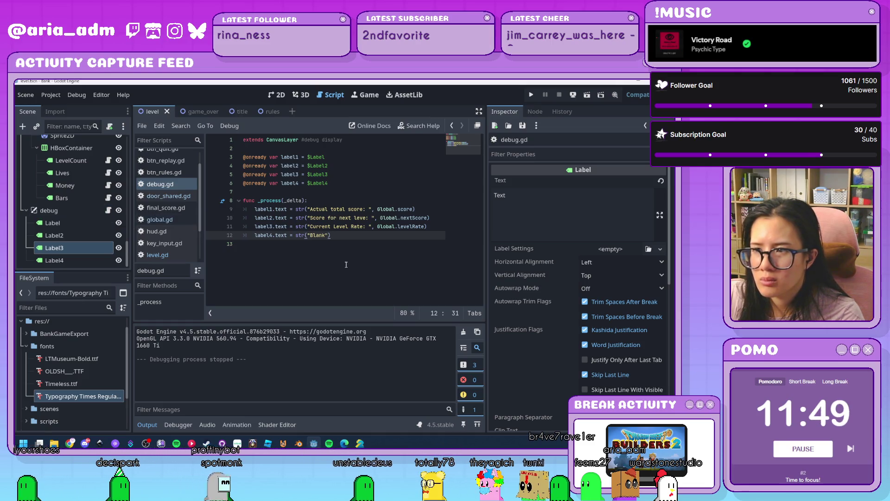
{"action": "left_click", "coordinate": [434, 218]}
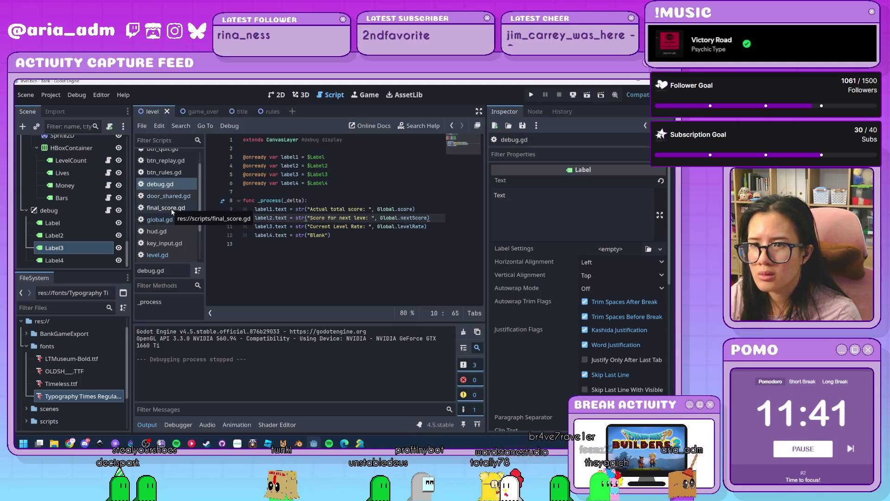
Open global.gd and test-run the game, seeing score 0, next level 100, rate 50, then stop it
{"action": "left_click", "coordinate": [174, 222]}
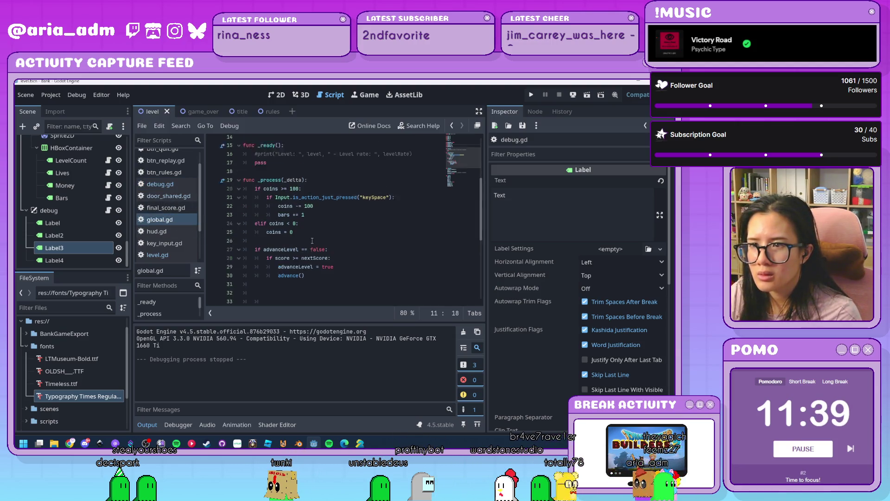
{"action": "scroll", "coordinate": [312, 241], "scroll_direction": "up", "scroll_amount": 5}
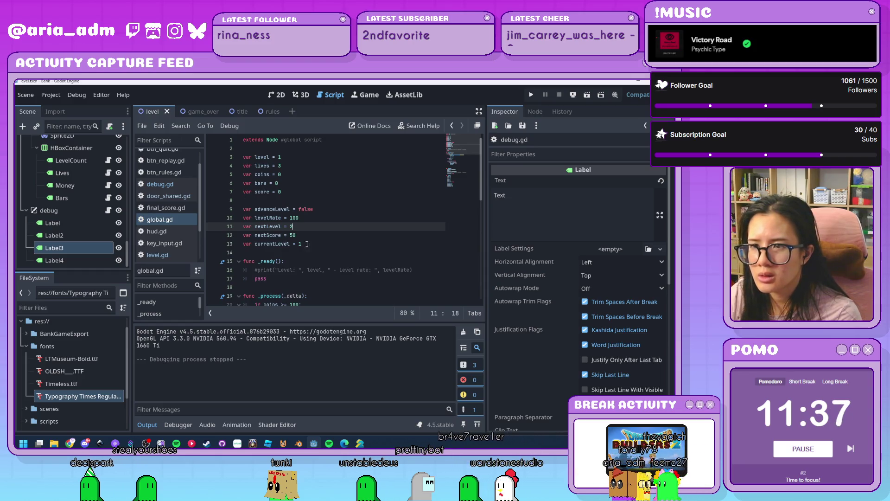
{"action": "left_click", "coordinate": [303, 234]}
{"action": "left_click", "coordinate": [531, 94]}
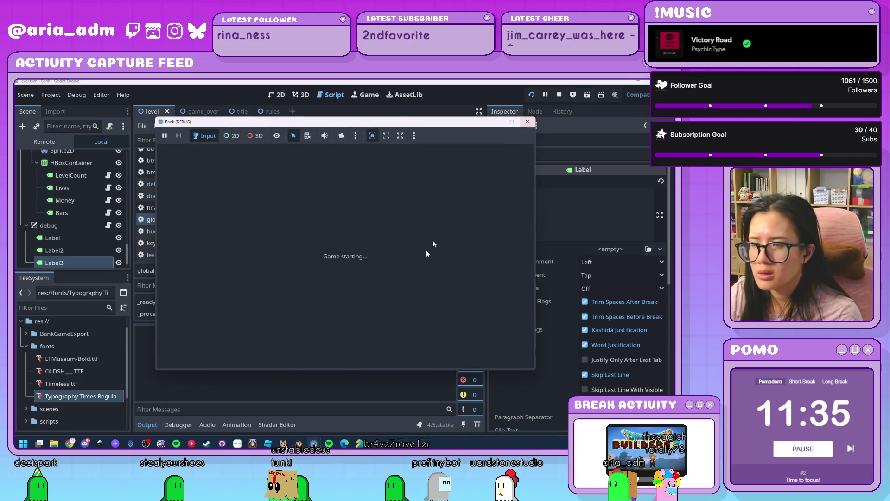
{"action": "left_click", "coordinate": [377, 291]}
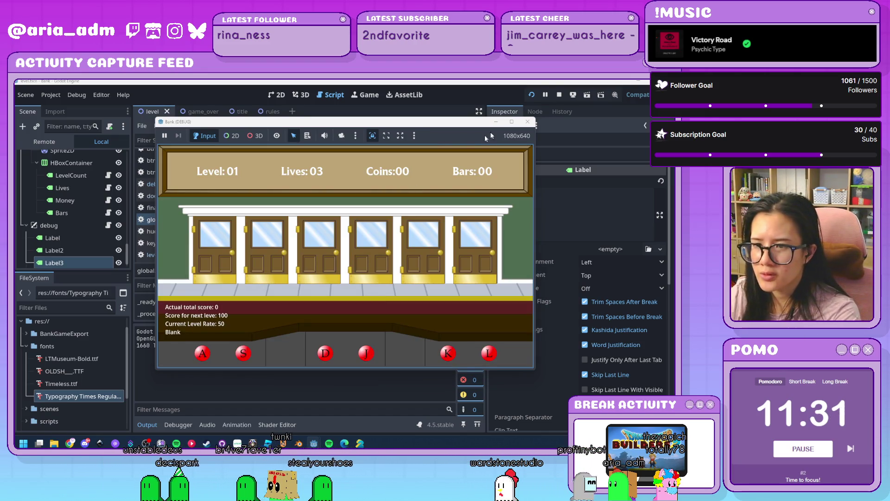
{"action": "key", "text": "a"}
{"action": "key", "text": "F8"}
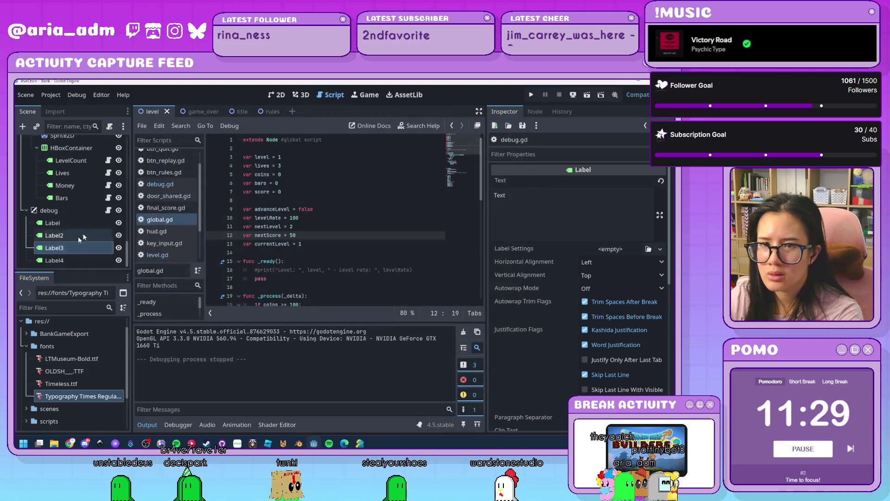
Add a colon in debug.gd so the label reads "Score for next level: "
{"action": "left_click", "coordinate": [108, 211]}
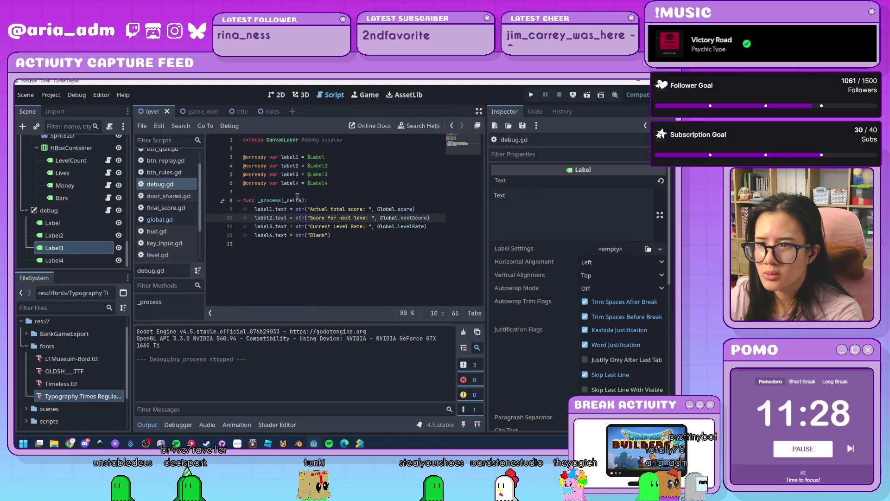
{"action": "left_click", "coordinate": [366, 217]}
{"action": "type", "text": ":"}
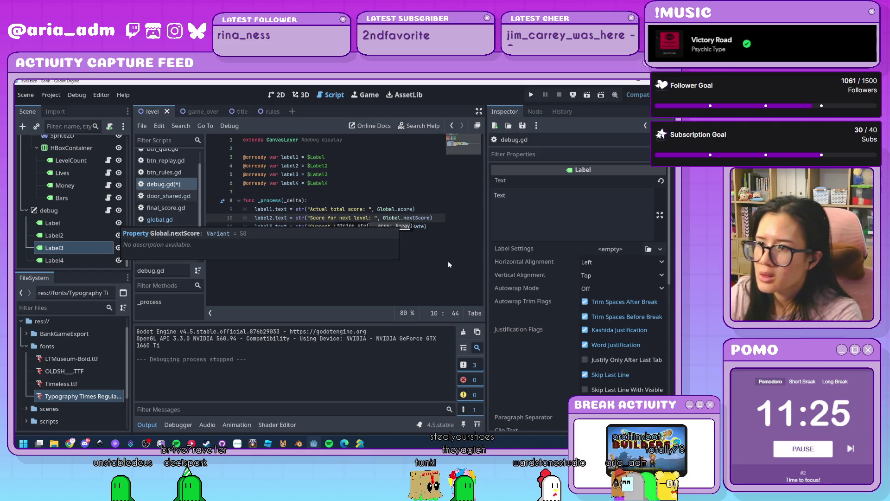
{"action": "left_click", "coordinate": [414, 242]}
{"action": "left_click", "coordinate": [428, 219]}
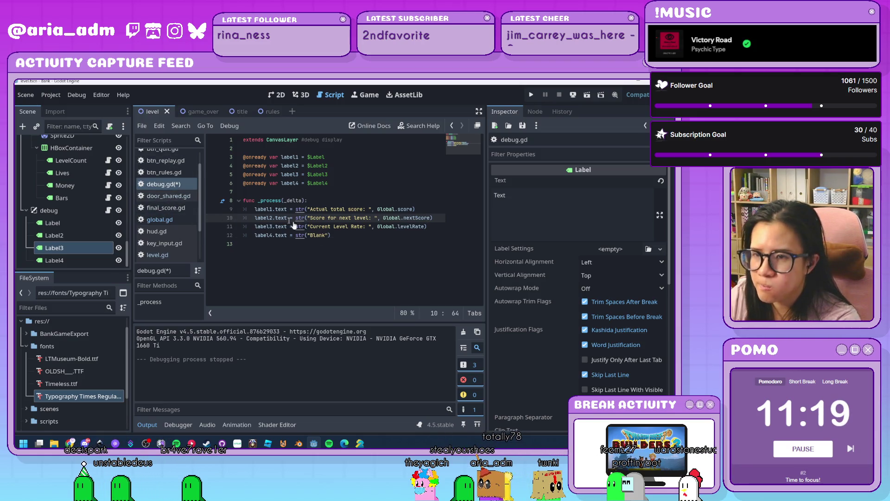
{"action": "left_click", "coordinate": [159, 220]}
In global.gd's reset() function, change nextScore from 100 to 50
{"action": "scroll", "coordinate": [366, 255], "scroll_direction": "down", "scroll_amount": 2}
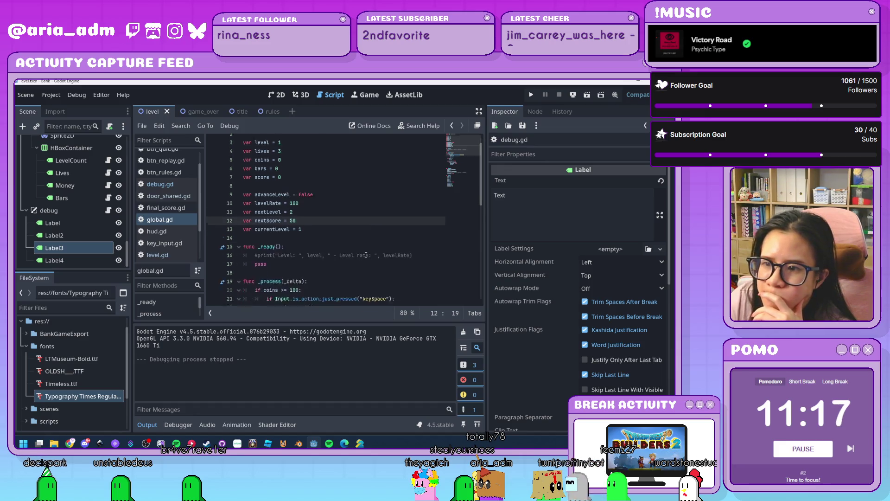
{"action": "key", "text": "Up"}
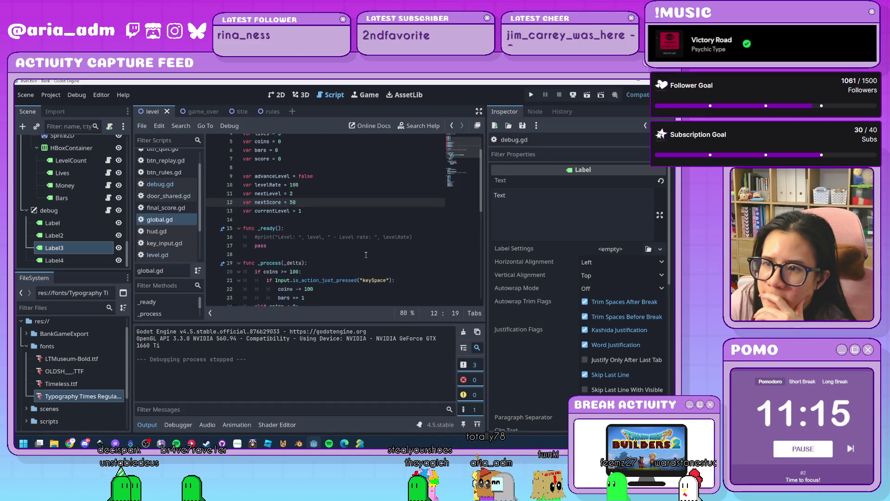
{"action": "scroll", "coordinate": [366, 255], "scroll_direction": "up", "scroll_amount": 2}
{"action": "key", "text": "Down"}
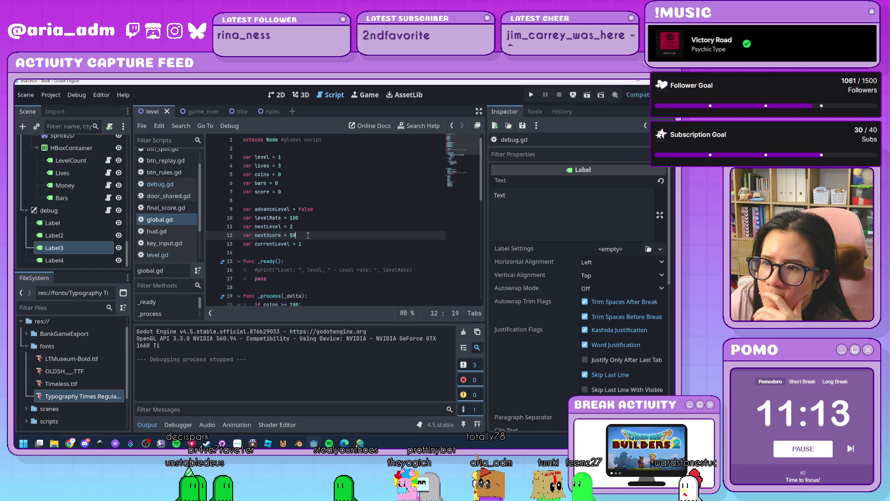
{"action": "scroll", "coordinate": [308, 236], "scroll_direction": "down", "scroll_amount": 9}
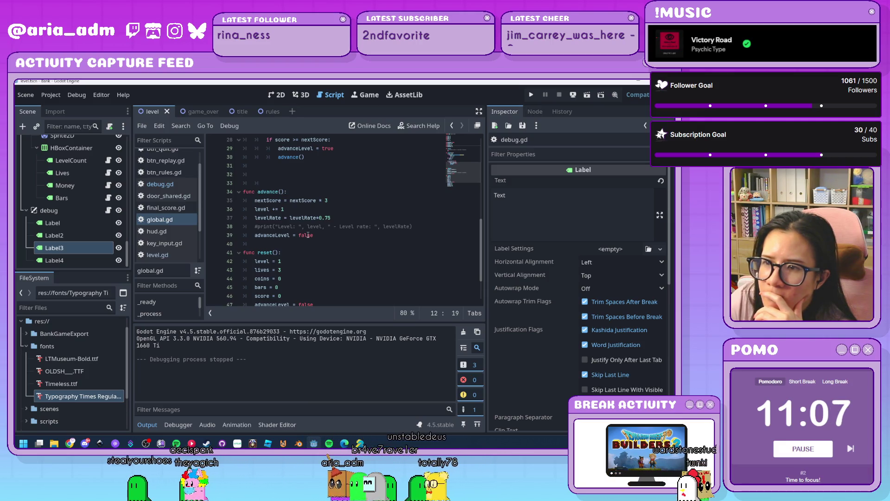
{"action": "scroll", "coordinate": [308, 235], "scroll_direction": "up", "scroll_amount": 1}
{"action": "scroll", "coordinate": [308, 235], "scroll_direction": "down", "scroll_amount": 3}
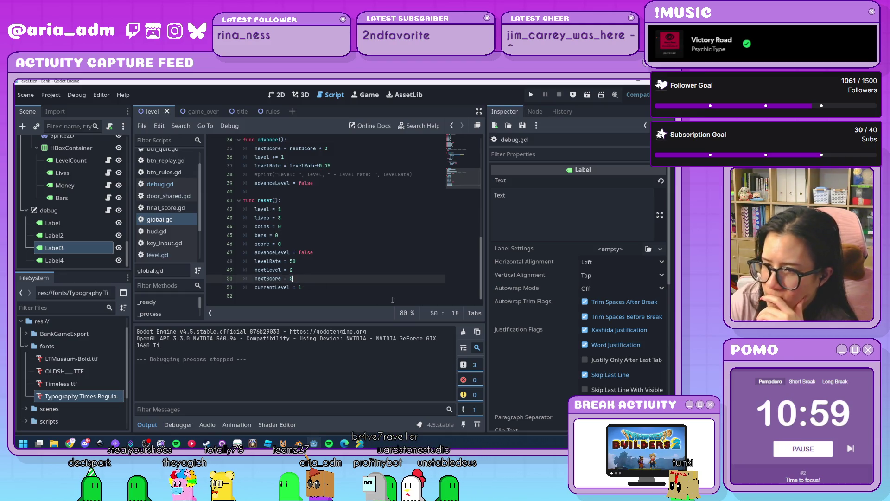
{"action": "type", "text": "0"}
{"action": "left_click", "coordinate": [382, 287]}
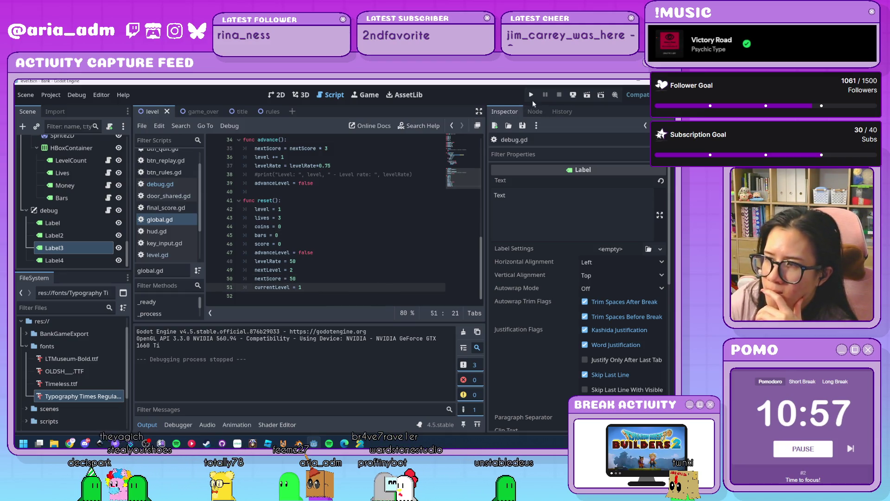
Run the game, start level 1, and serve the first customers to reach 17 coins
{"action": "left_click", "coordinate": [532, 95]}
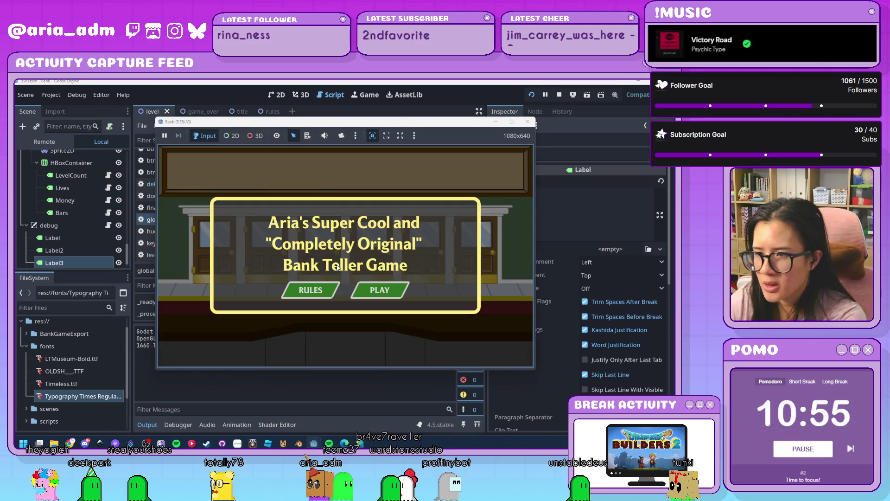
{"action": "left_click", "coordinate": [388, 296]}
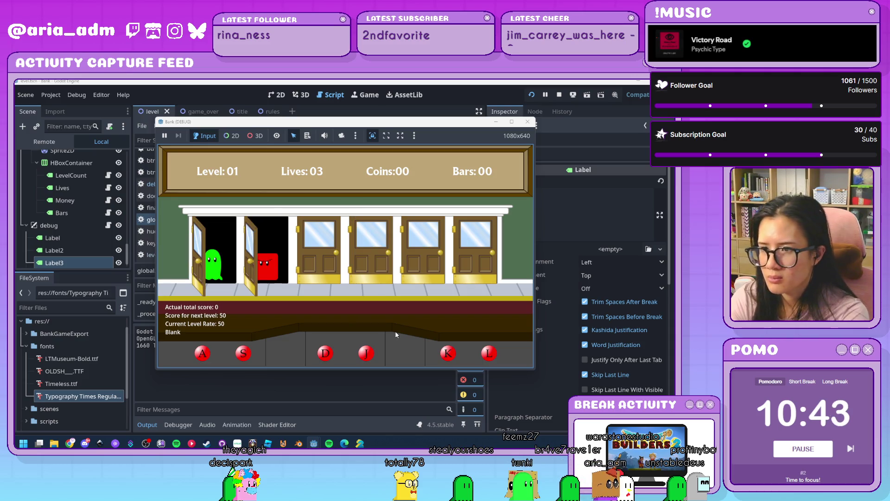
{"action": "key", "text": "s"}
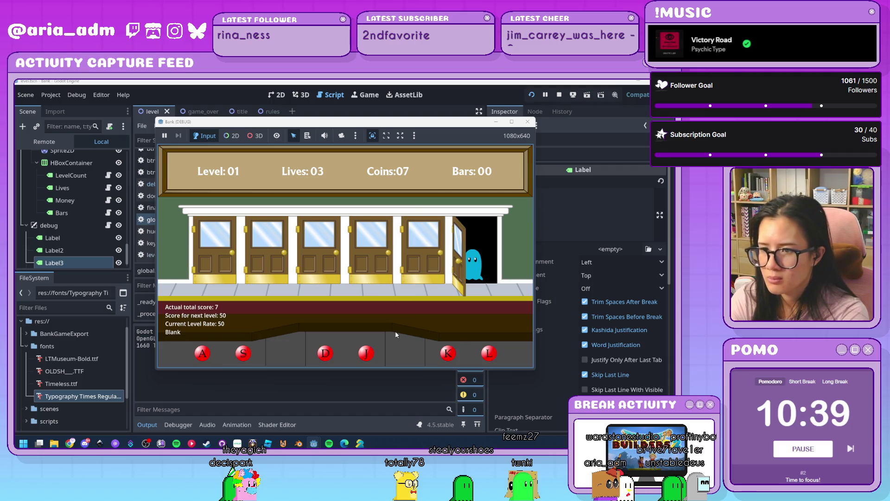
{"action": "key", "text": "l"}
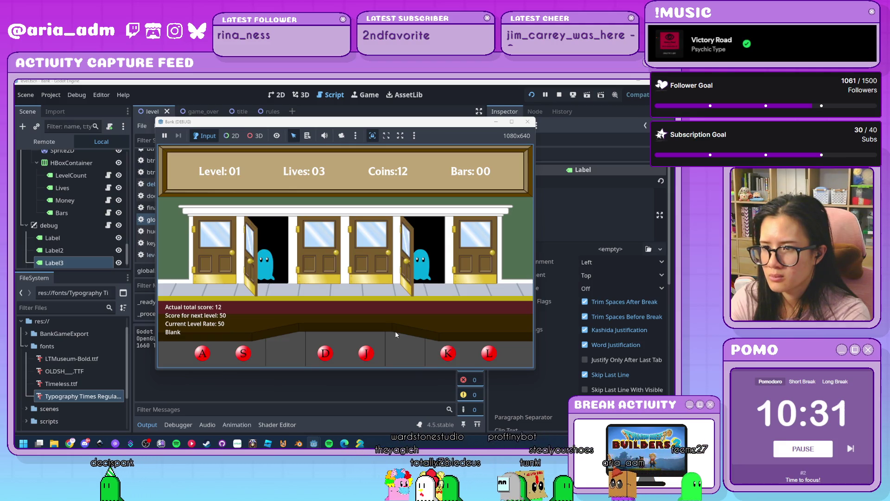
{"action": "key", "text": "k"}
{"action": "key", "text": "a"}
{"action": "key", "text": "s"}
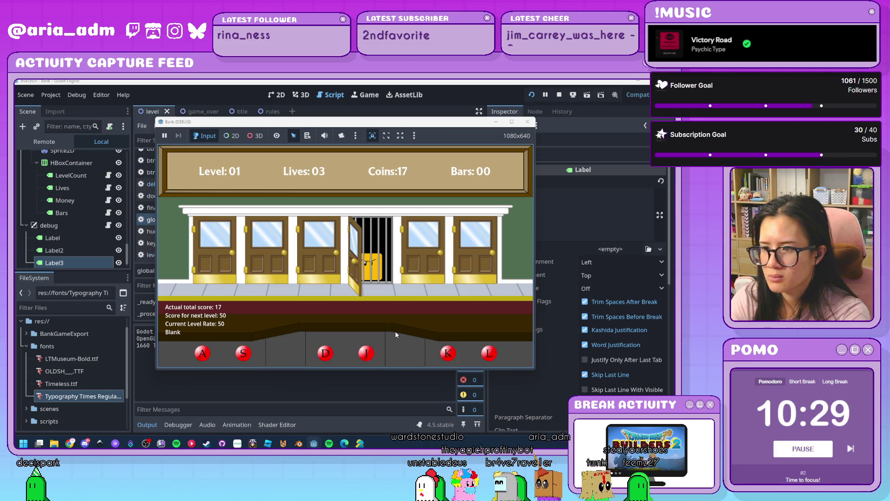
Keep serving ghosts at the open doors to reach 47 coins with all three lives
{"action": "key", "text": "l"}
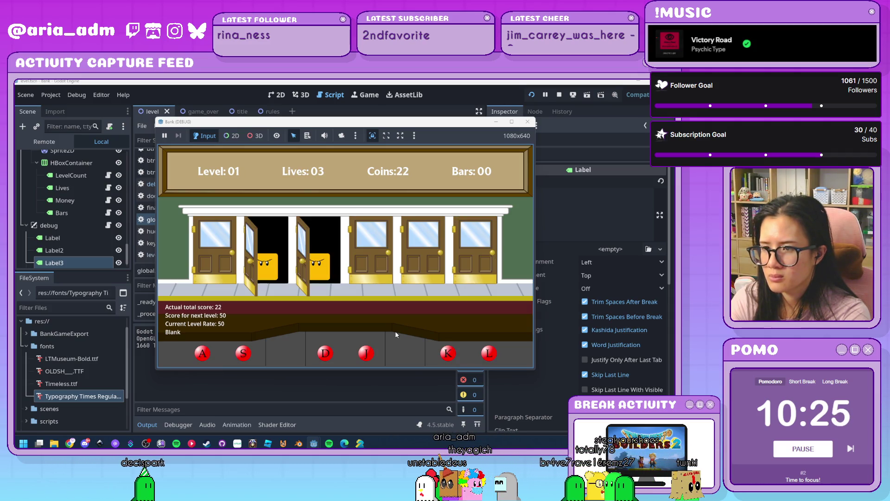
{"action": "key", "text": "j"}
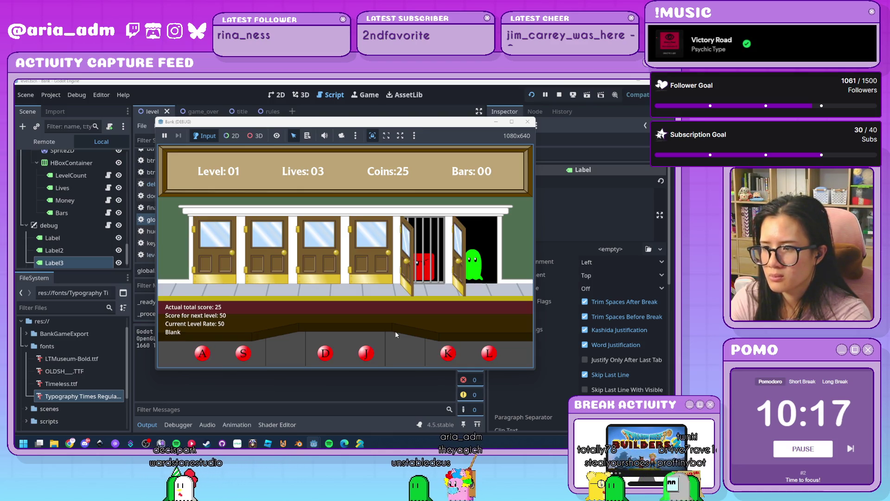
{"action": "key", "text": "l"}
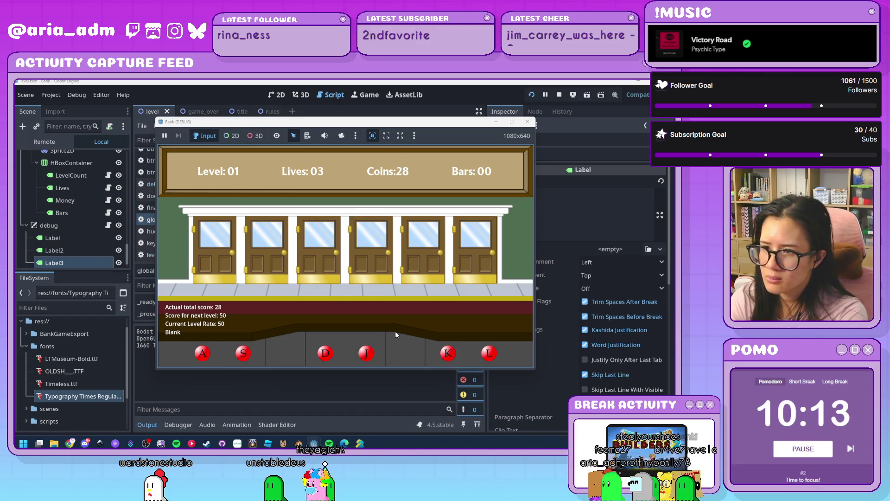
{"action": "key", "text": "l"}
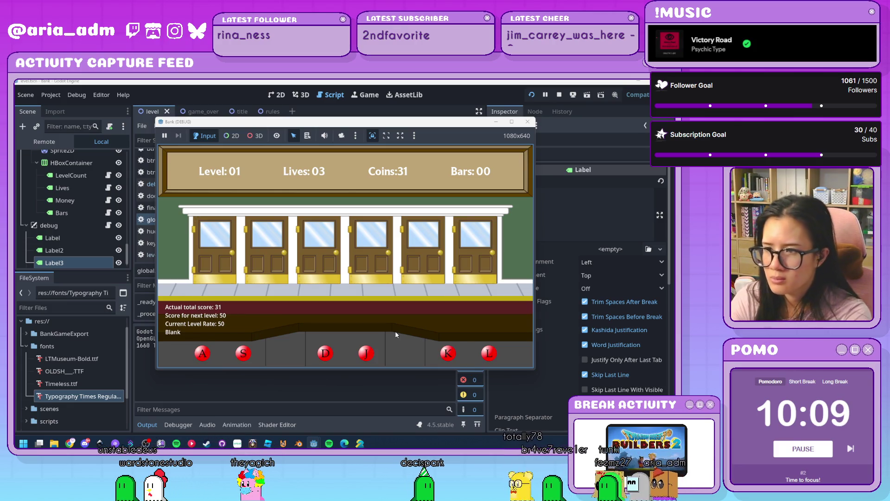
{"action": "key", "text": "k"}
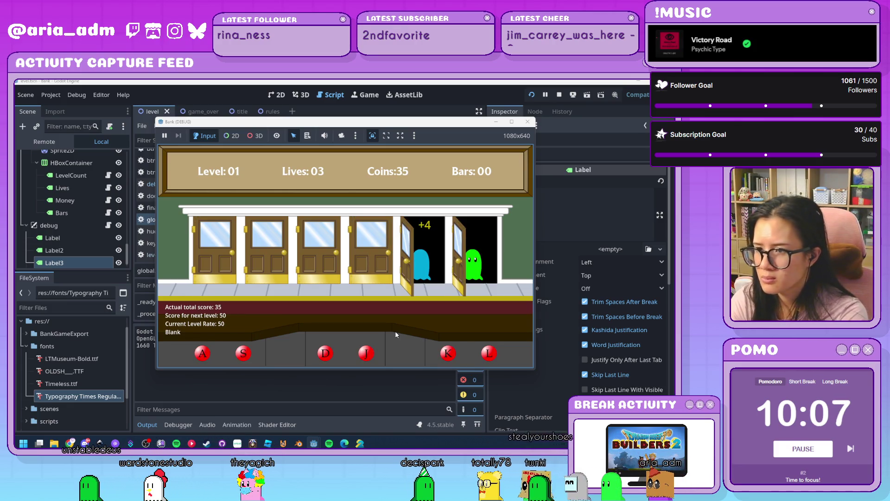
{"action": "key", "text": "s"}
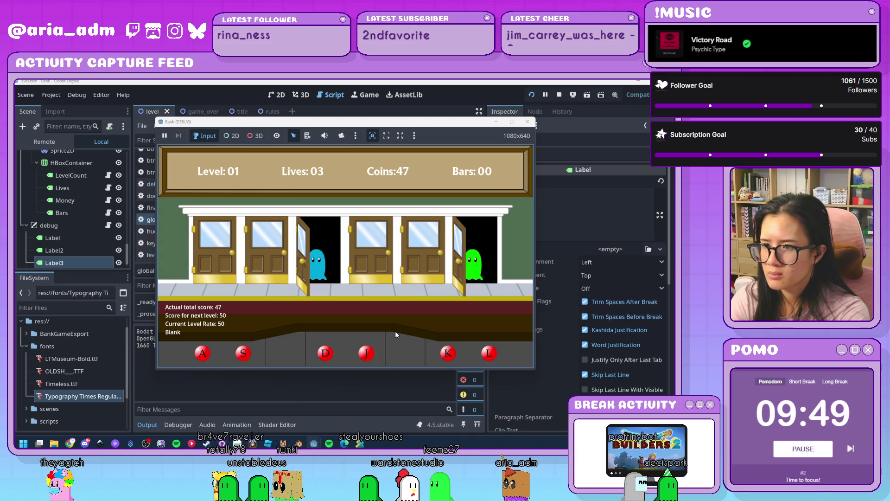
Reach level 2 and keep serving the customers appearing at the open doors
{"action": "key", "text": "d"}
{"action": "key", "text": "l"}
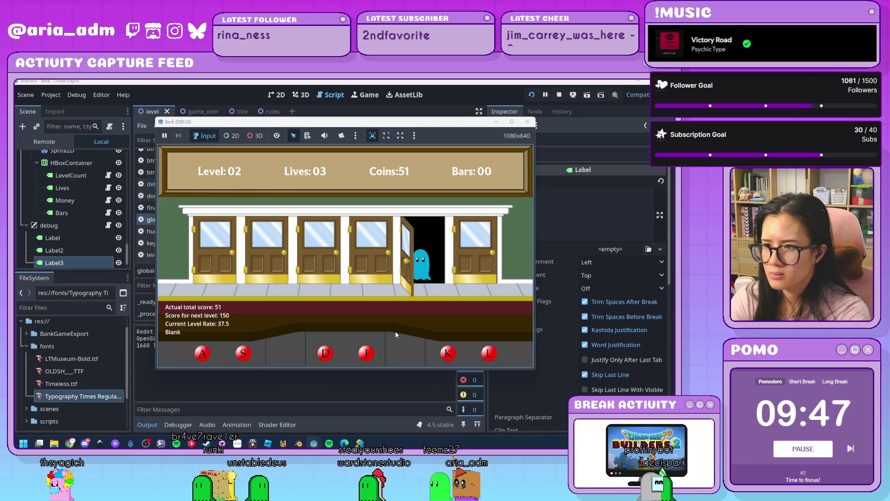
{"action": "key", "text": "k"}
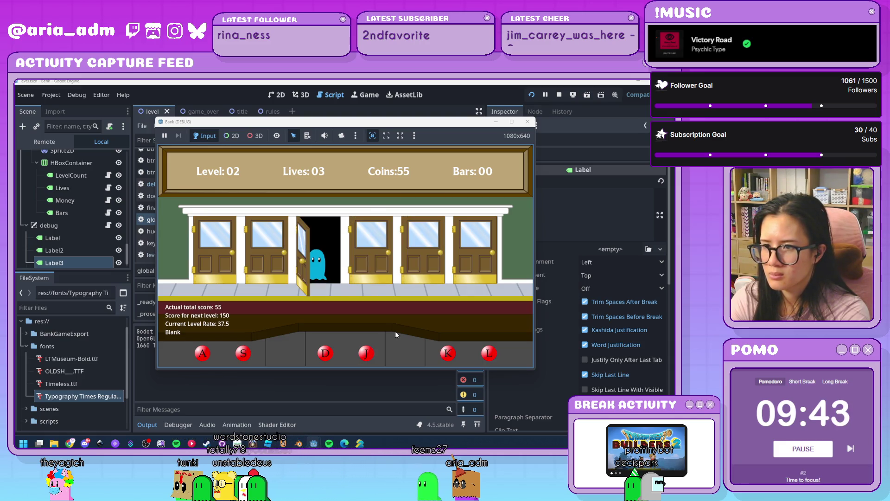
{"action": "key", "text": "d"}
{"action": "key", "text": "s"}
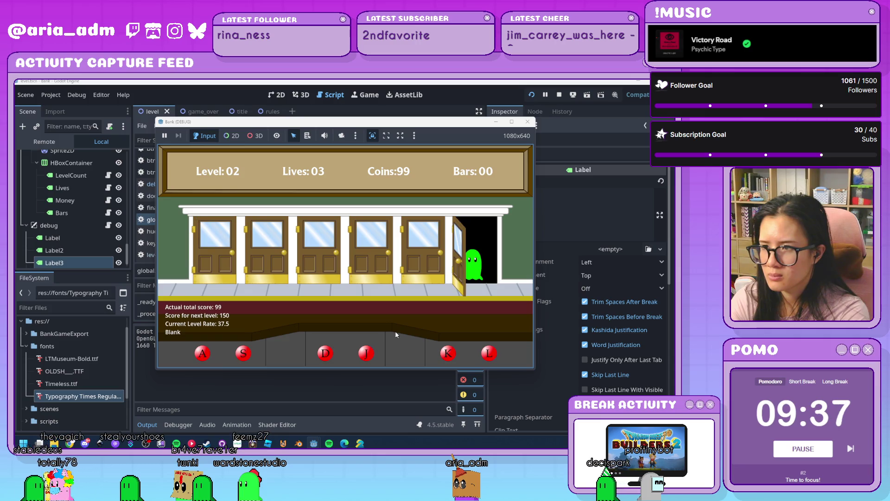
{"action": "key", "text": "l"}
{"action": "key", "text": "a"}
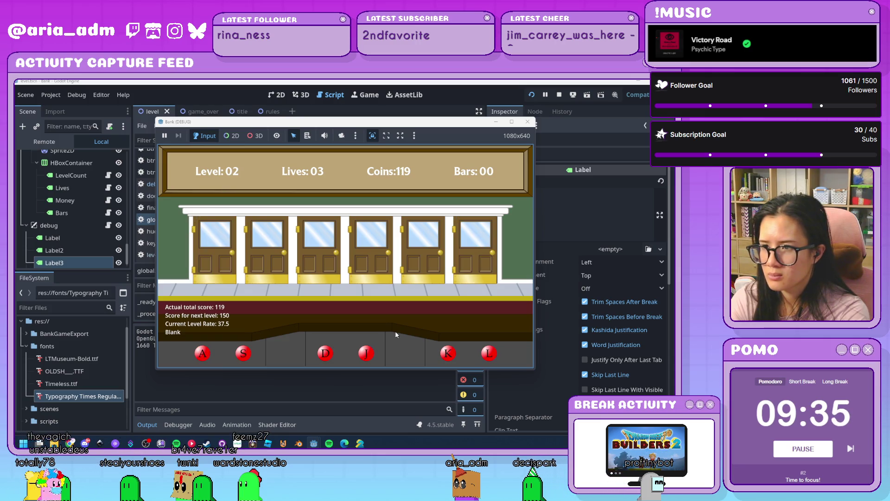
{"action": "key", "text": "k"}
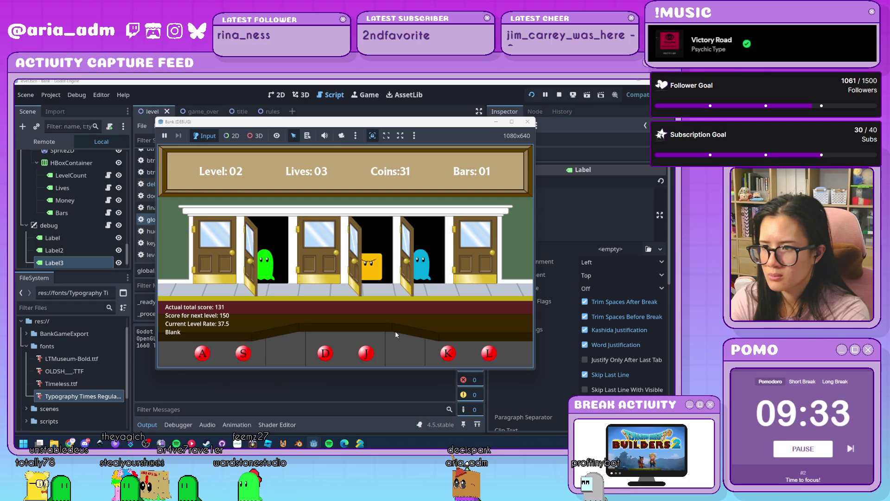
{"action": "key", "text": "s"}
{"action": "key", "text": "l"}
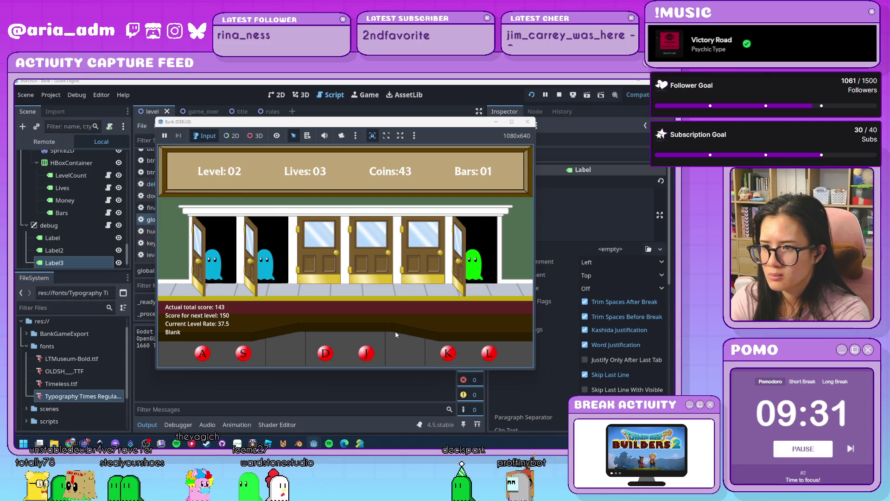
{"action": "key", "text": "a"}
{"action": "key", "text": "s"}
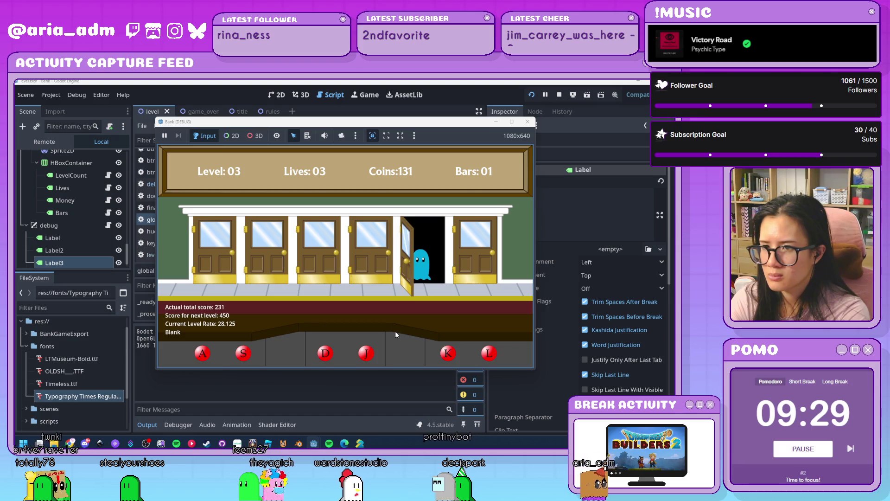
{"action": "key", "text": "k"}
{"action": "key", "text": "d"}
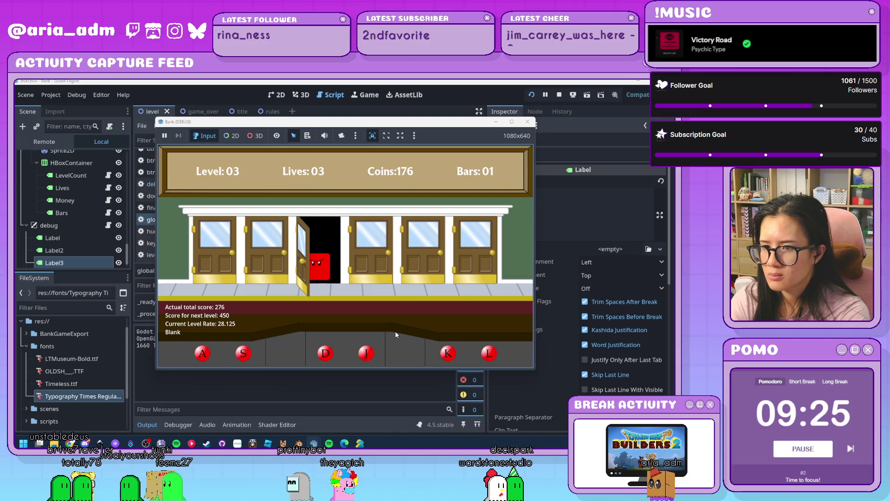
Serve the growing crowds at several doors at once as the levels rise
{"action": "key", "text": "d"}
{"action": "key", "text": "k"}
{"action": "key", "text": "s"}
{"action": "key", "text": "a"}
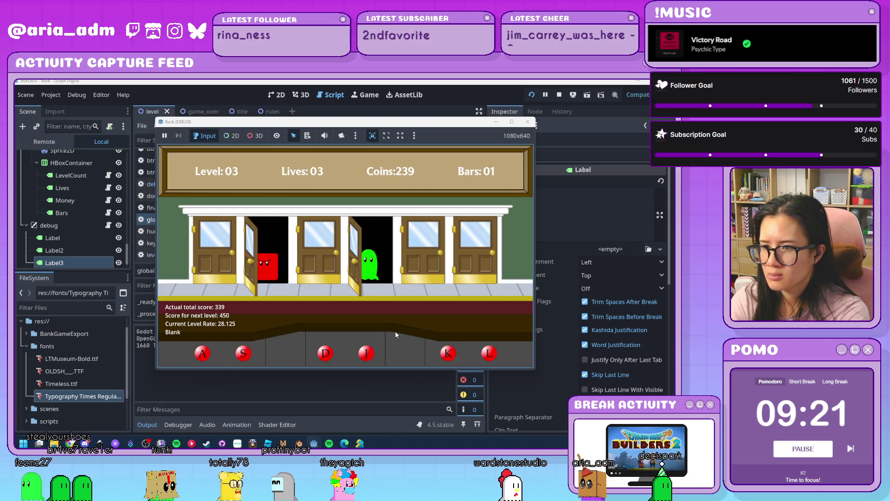
{"action": "key", "text": "d"}
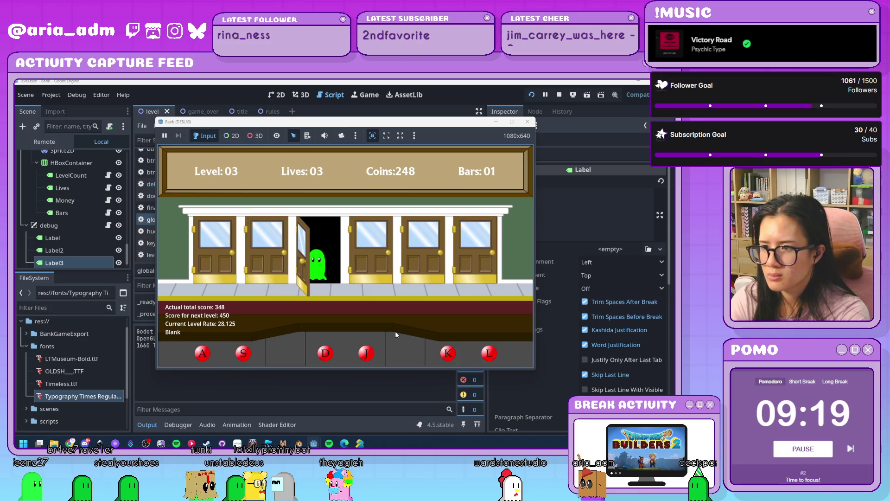
{"action": "key", "text": "d"}
{"action": "key", "text": "k"}
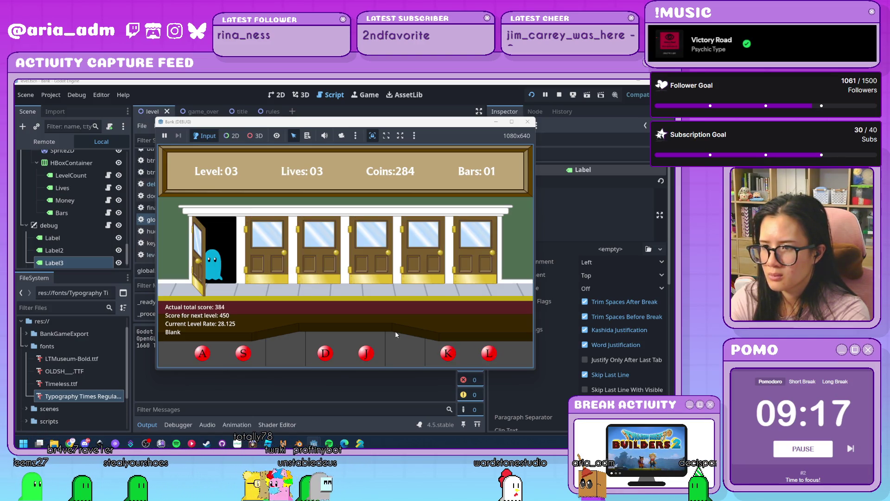
{"action": "key", "text": "a"}
{"action": "key", "text": "j"}
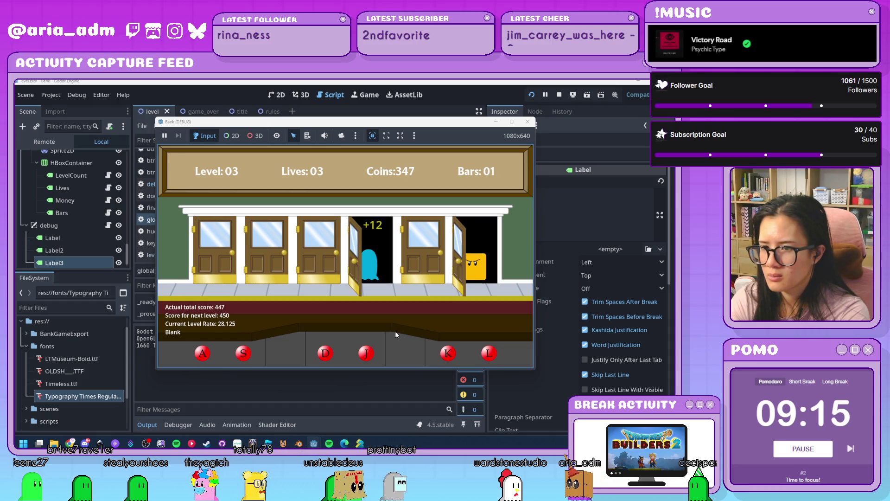
{"action": "key", "text": "l"}
{"action": "key", "text": "s"}
{"action": "key", "text": "k"}
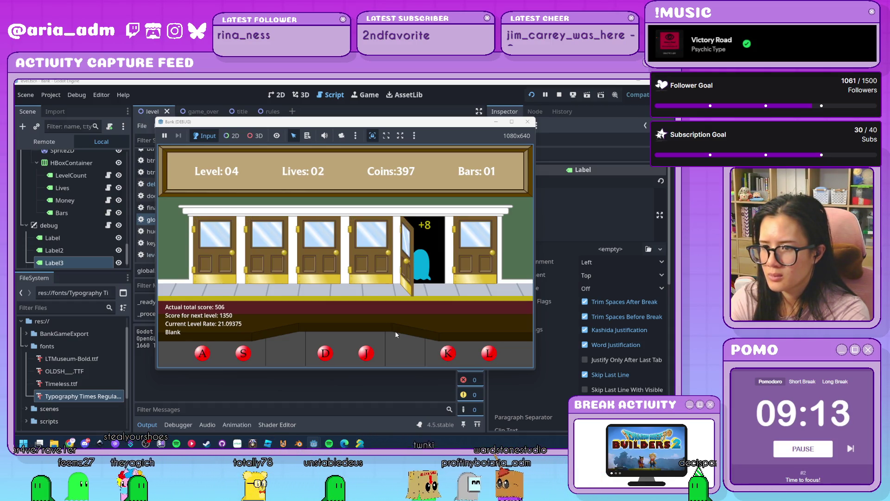
{"action": "key", "text": "l"}
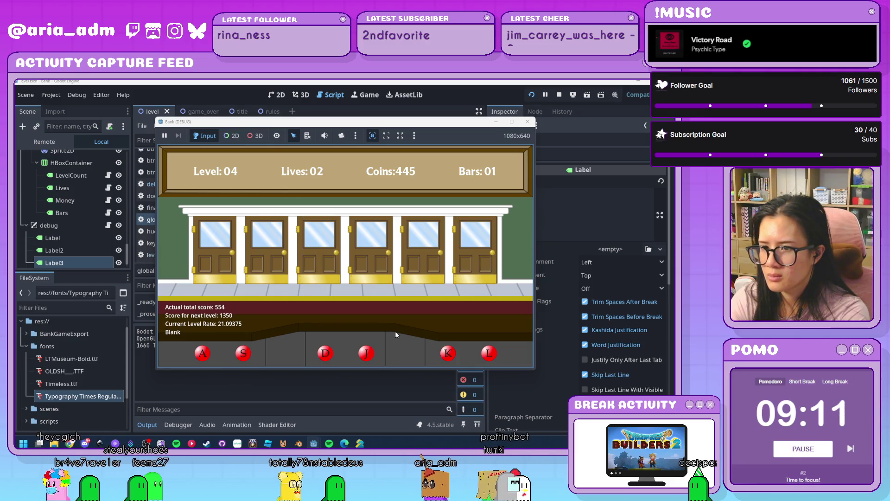
{"action": "key", "text": "l"}
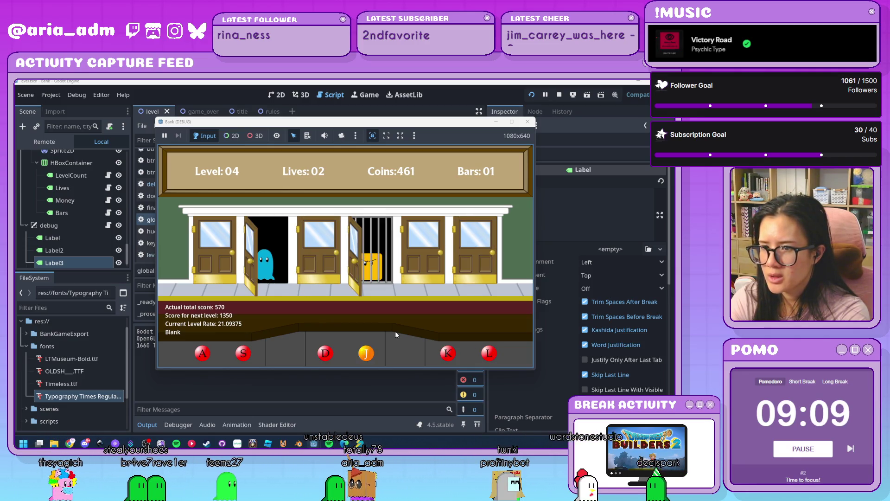
{"action": "key", "text": "s"}
{"action": "key", "text": "k"}
{"action": "key", "text": "l"}
{"action": "key", "text": "a"}
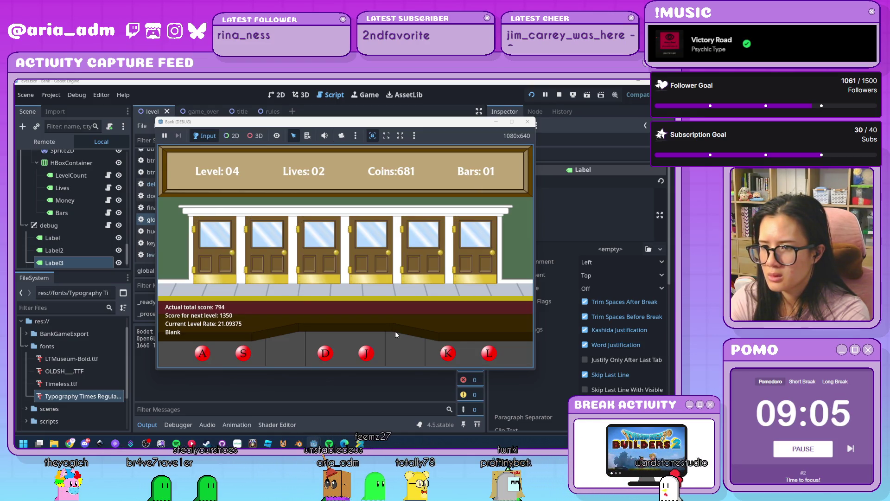
{"action": "key", "text": "k"}
{"action": "key", "text": "l"}
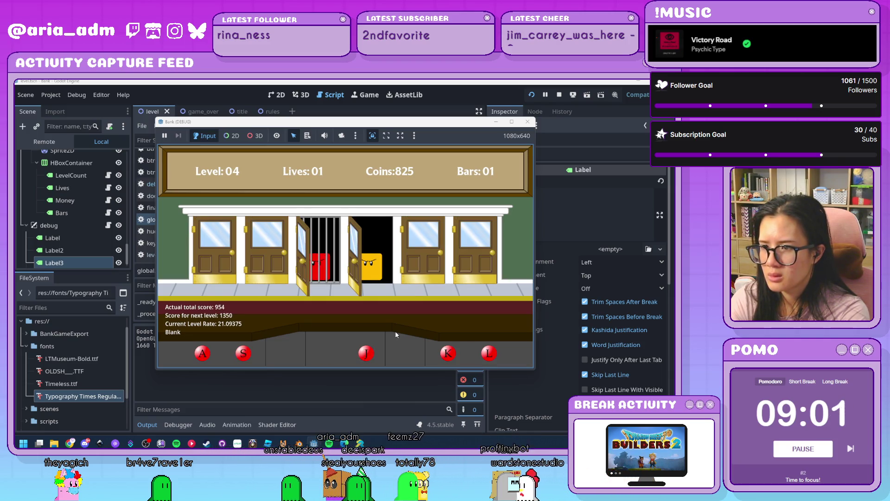
Serve the last ghosts until lives run out at final score 1514, then close the game
{"action": "key", "text": "s"}
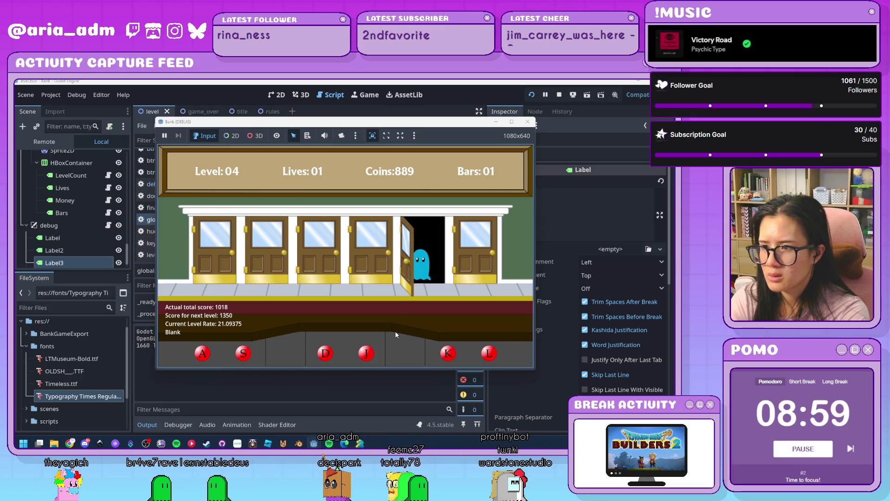
{"action": "key", "text": "k"}
{"action": "key", "text": "d"}
{"action": "key", "text": "l"}
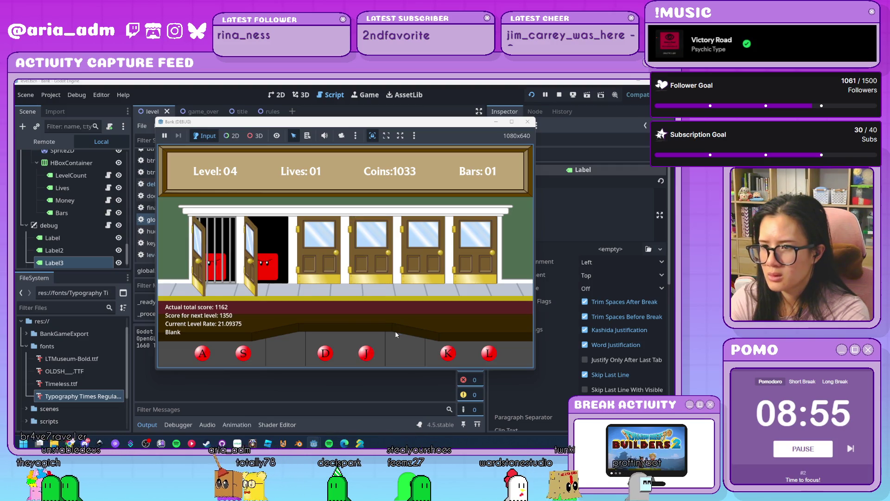
{"action": "key", "text": "k"}
{"action": "key", "text": "l"}
{"action": "key", "text": "j"}
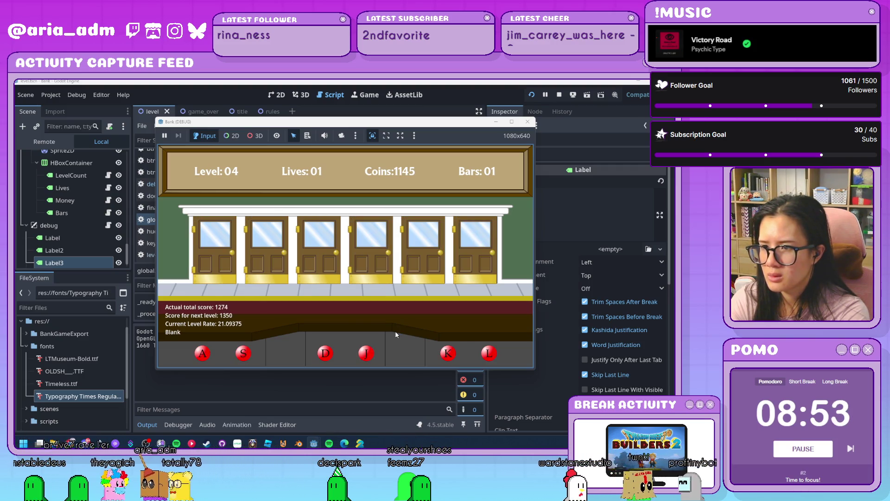
{"action": "key", "text": "a"}
{"action": "key", "text": "l"}
{"action": "key", "text": "d"}
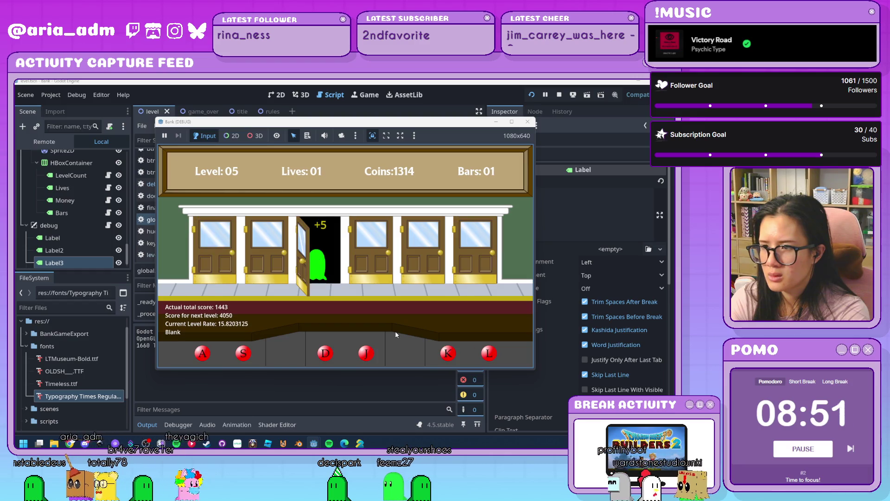
{"action": "key", "text": "j"}
{"action": "key", "text": "k"}
{"action": "key", "text": "s"}
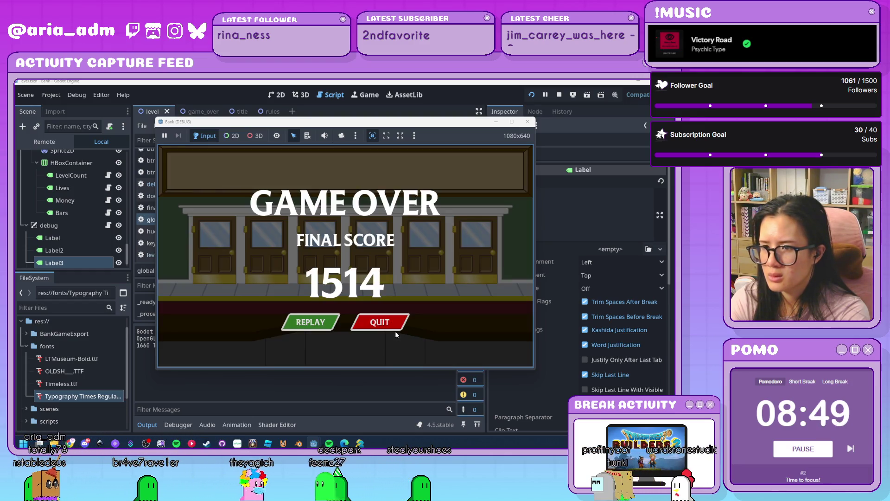
{"action": "left_click", "coordinate": [372, 326]}
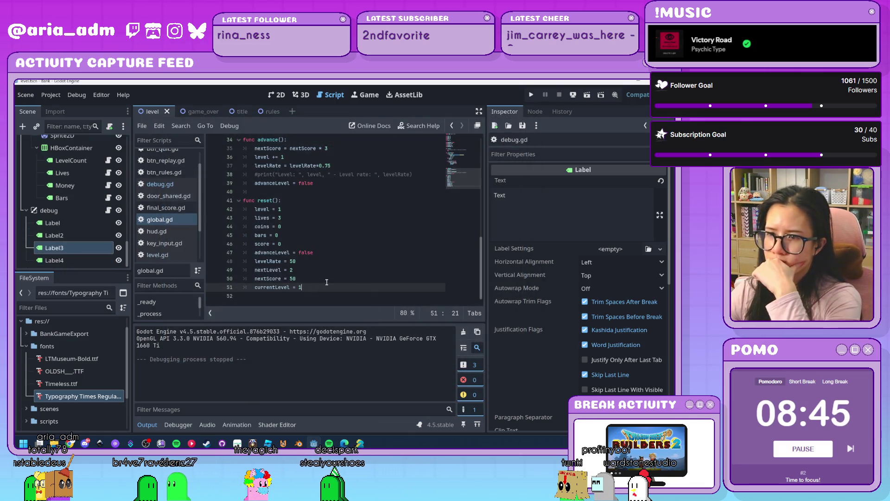
Remove the leading # from the level and level-rate print on line 38 of advance()
{"action": "scroll", "coordinate": [328, 281], "scroll_direction": "up", "scroll_amount": 2}
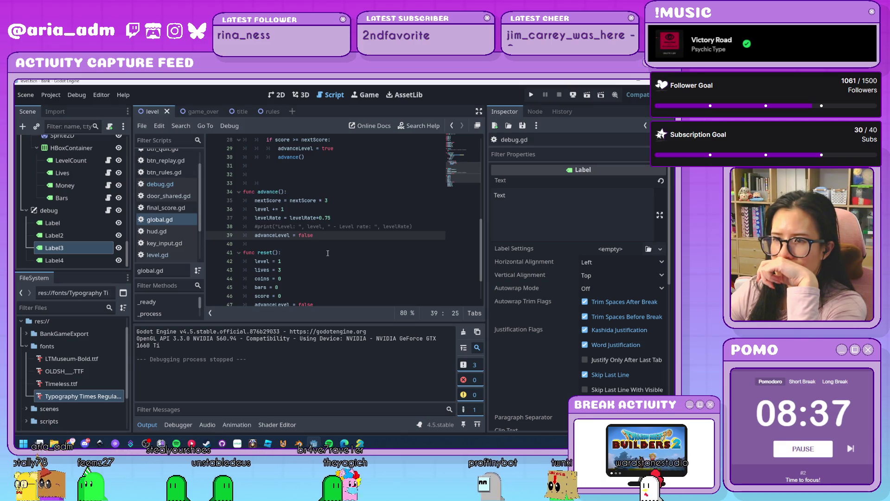
{"action": "scroll", "coordinate": [326, 235], "scroll_direction": "down", "scroll_amount": 1}
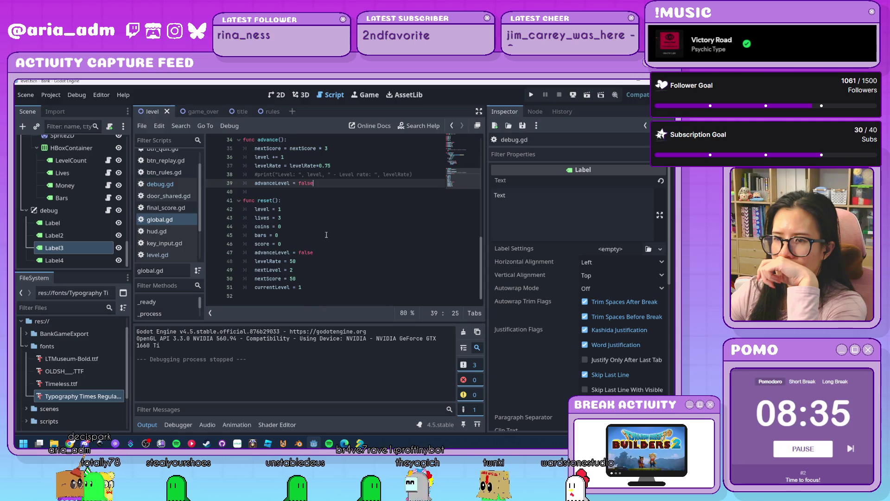
{"action": "scroll", "coordinate": [327, 235], "scroll_direction": "up", "scroll_amount": 1}
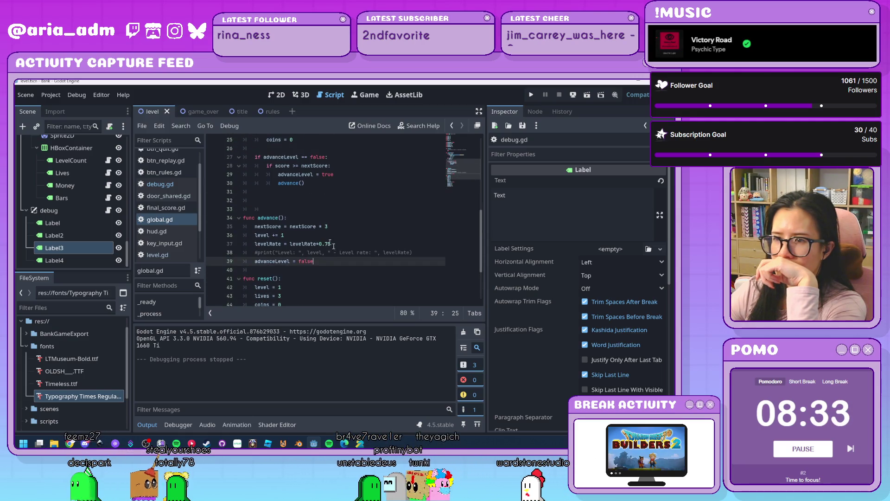
{"action": "left_click", "coordinate": [429, 252]}
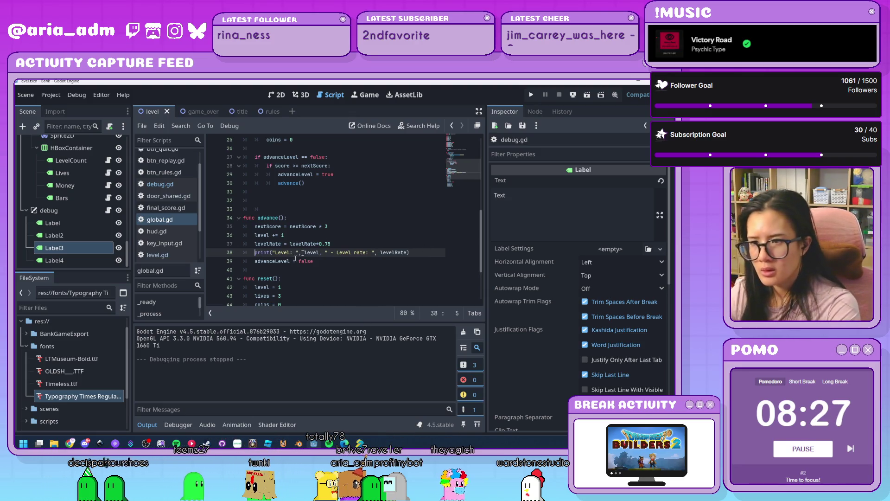
{"action": "scroll", "coordinate": [352, 244], "scroll_direction": "down", "scroll_amount": 3}
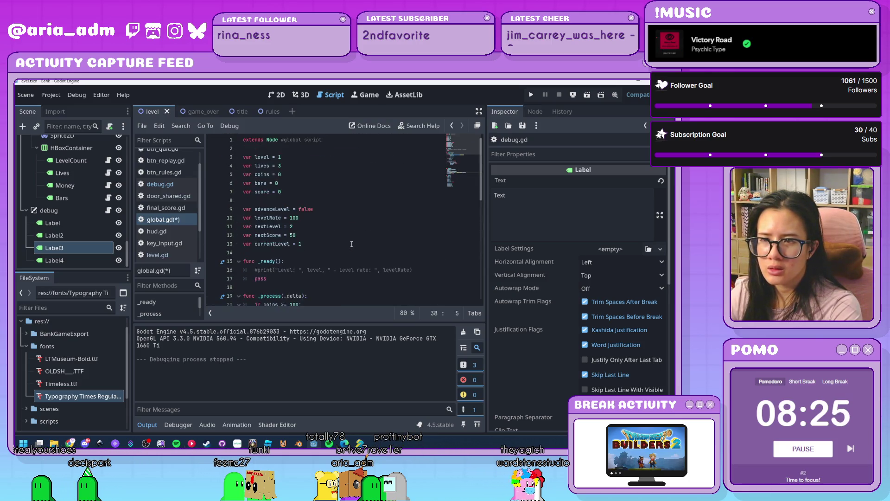
{"action": "scroll", "coordinate": [167, 185], "scroll_direction": "up", "scroll_amount": 1}
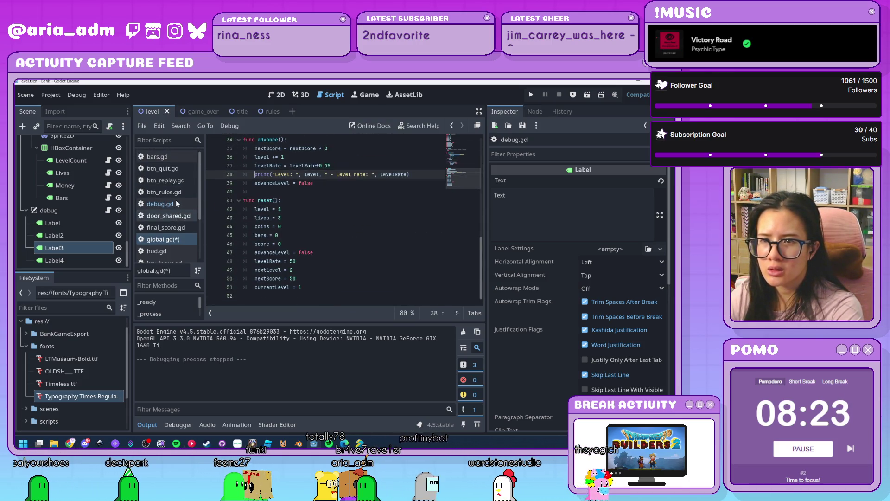
{"action": "left_click", "coordinate": [169, 216]}
Rename rand_colour to rand_guest on lines 120, 121 and 124 of guestAtDoor
{"action": "scroll", "coordinate": [338, 231], "scroll_direction": "down", "scroll_amount": 20}
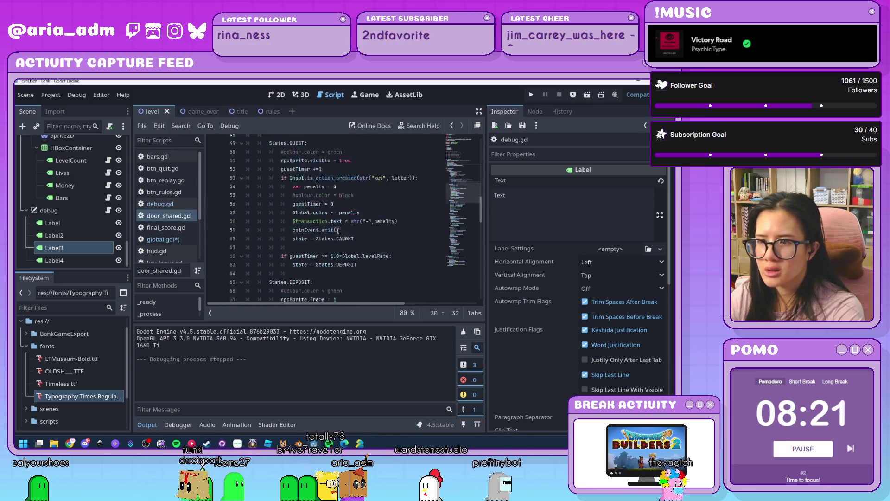
{"action": "left_click", "coordinate": [381, 217]}
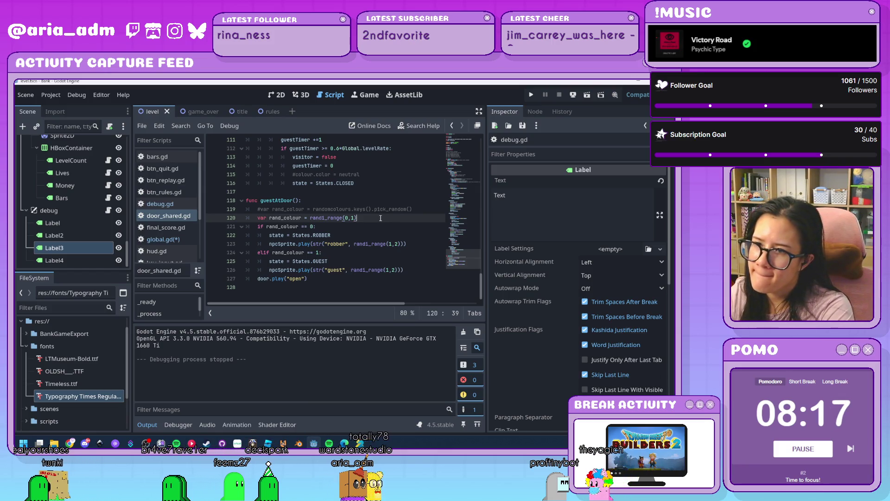
{"action": "left_click", "coordinate": [347, 230]}
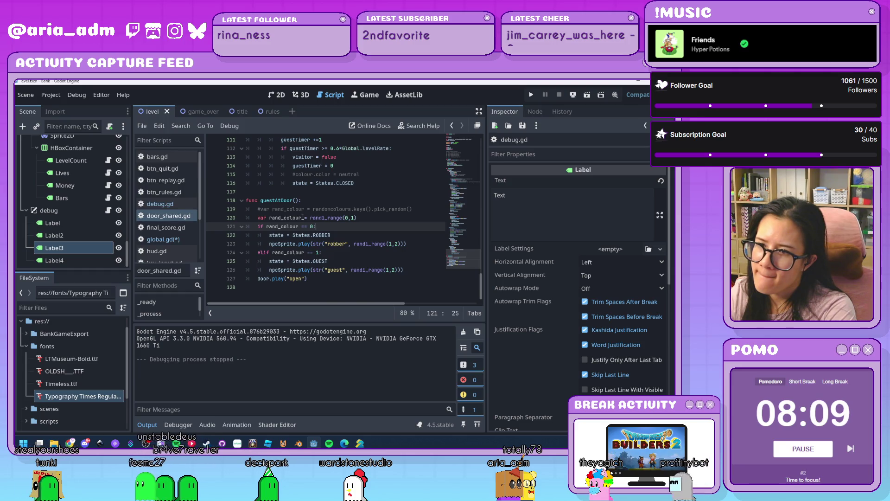
{"action": "left_click_drag", "start_coordinate": [302, 218], "coordinate": [284, 217]}
{"action": "type", "text": "guest"}
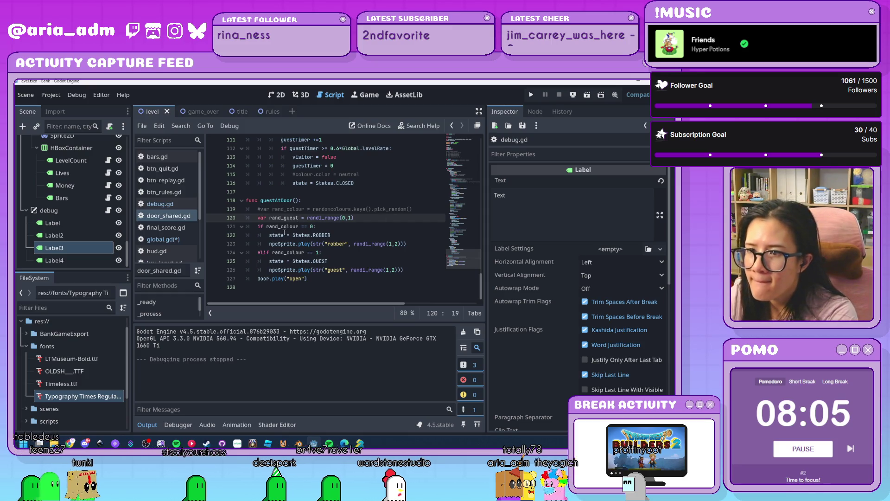
{"action": "left_click_drag", "start_coordinate": [298, 226], "coordinate": [284, 226]}
{"action": "type", "text": "guest"}
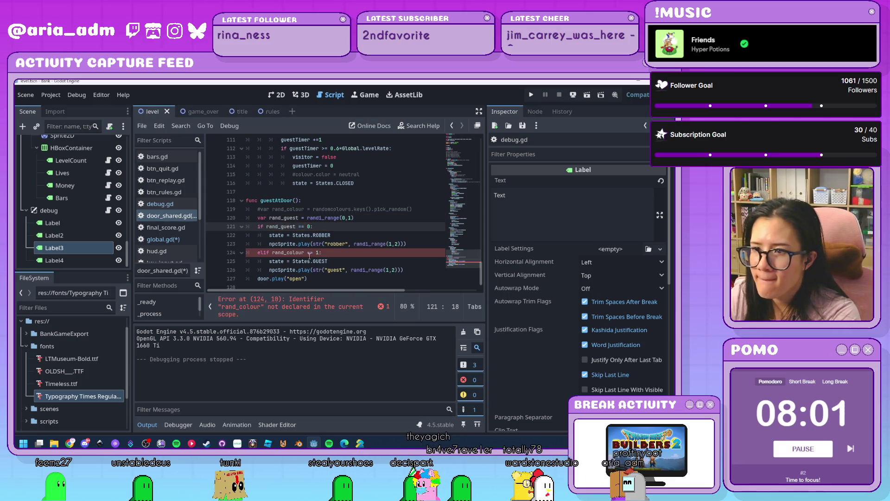
{"action": "left_click_drag", "start_coordinate": [304, 252], "coordinate": [288, 252]}
{"action": "type", "text": "guest"}
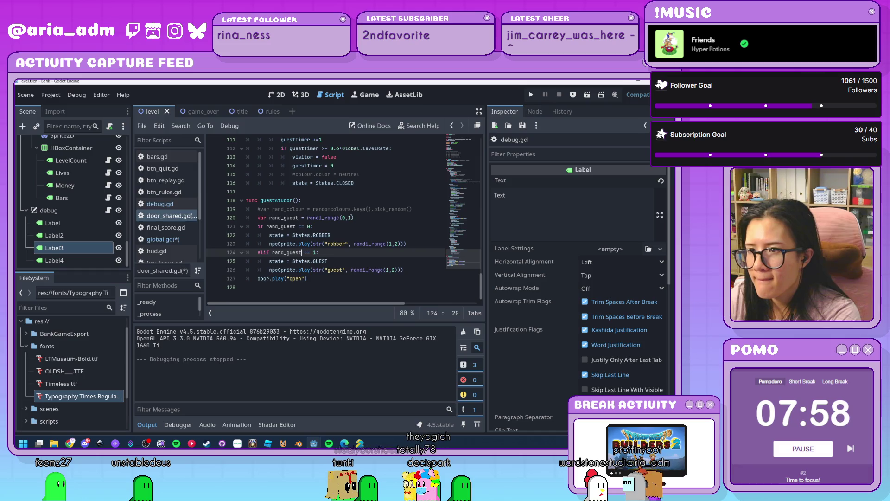
Change the randi_range upper limit of the random roll to 4
{"action": "left_click", "coordinate": [350, 218]}
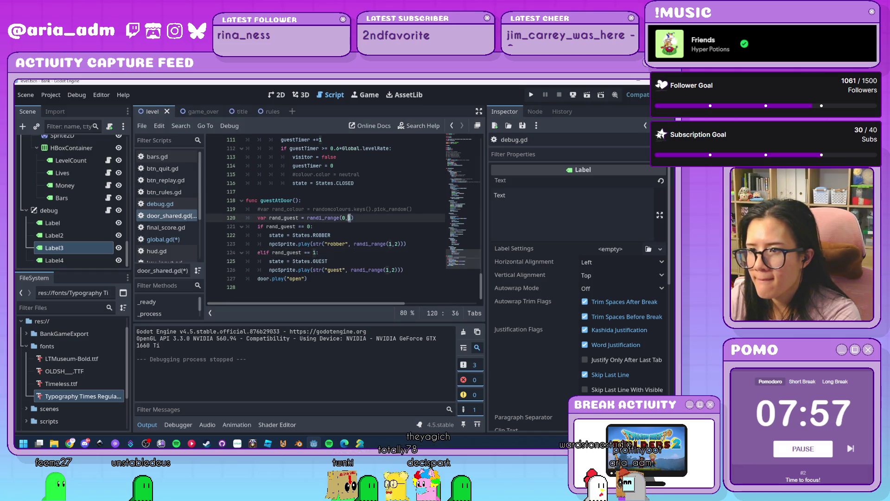
{"action": "mouse_move", "coordinate": [382, 269]}
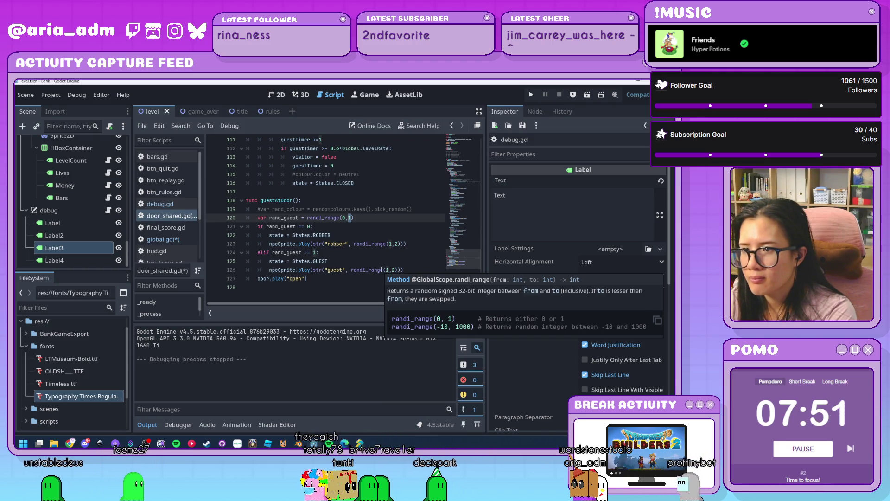
{"action": "type", "text": "4"}
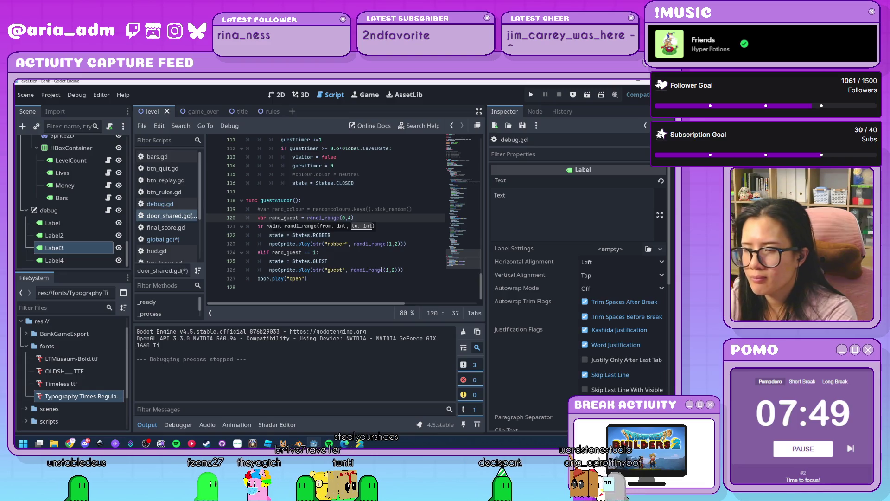
Make the robber check compare rand_guest to 4 instead of 0
{"action": "key", "text": "Down"}
{"action": "key", "text": "Down"}
{"action": "double_click", "coordinate": [308, 227]}
{"action": "type", "text": "4:"}
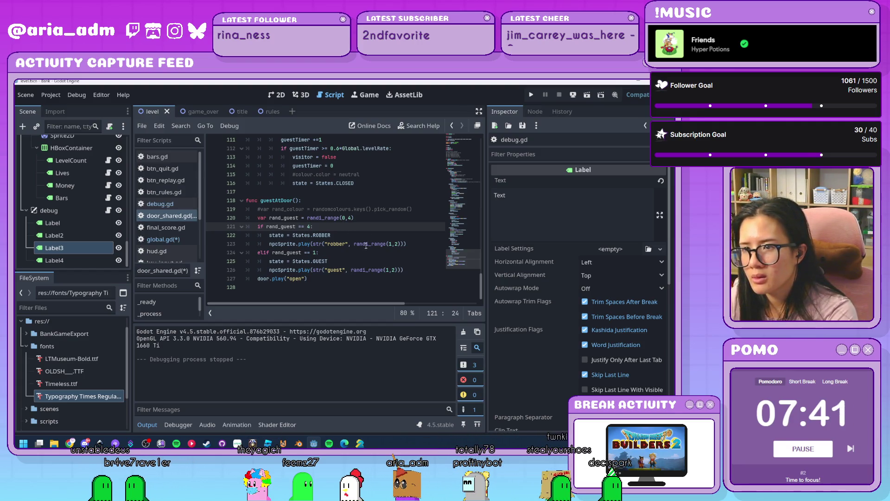
{"action": "left_click", "coordinate": [375, 218]}
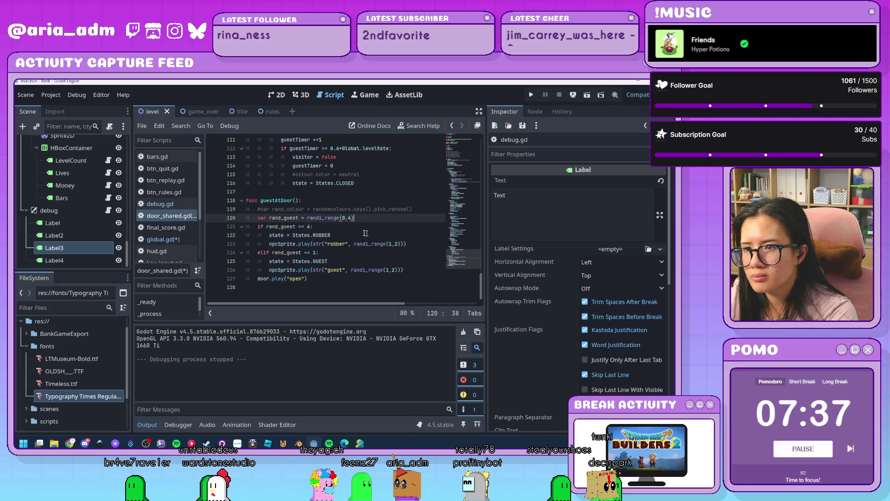
Add '&& Global.score >= 25' to the robber condition and save the scripts
{"action": "left_click", "coordinate": [311, 227]}
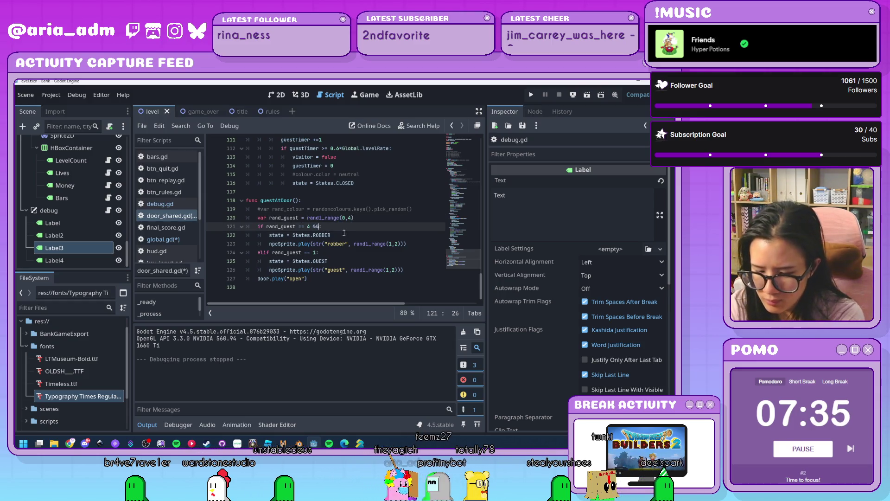
{"action": "type", "text": " Global"}
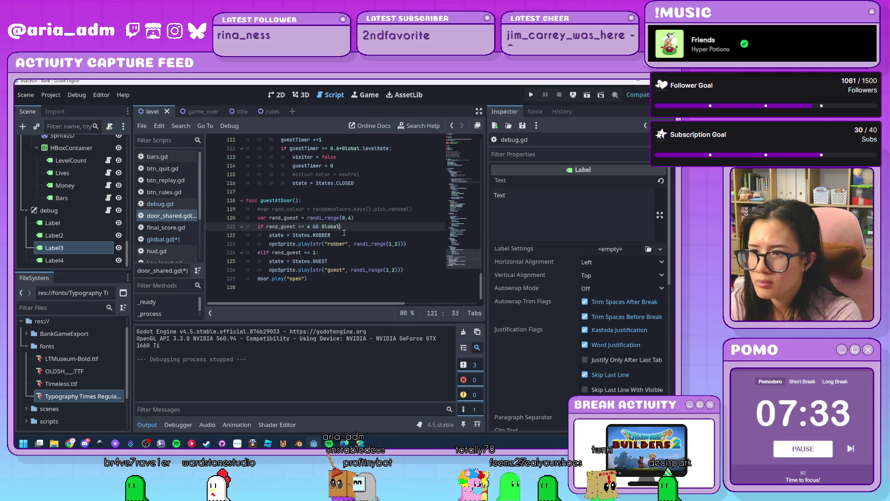
{"action": "type", "text": ".score "}
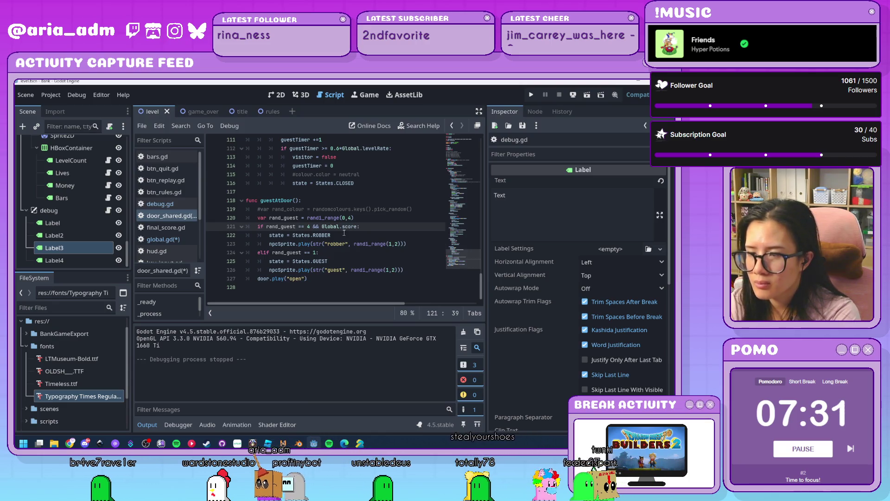
{"action": "type", "text": ">= 25"}
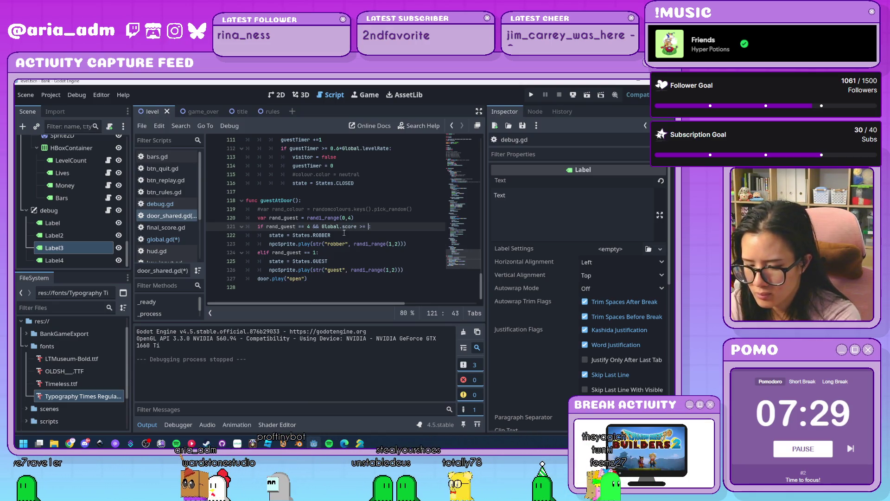
{"action": "type", "text": ":"}
{"action": "left_click", "coordinate": [359, 260]}
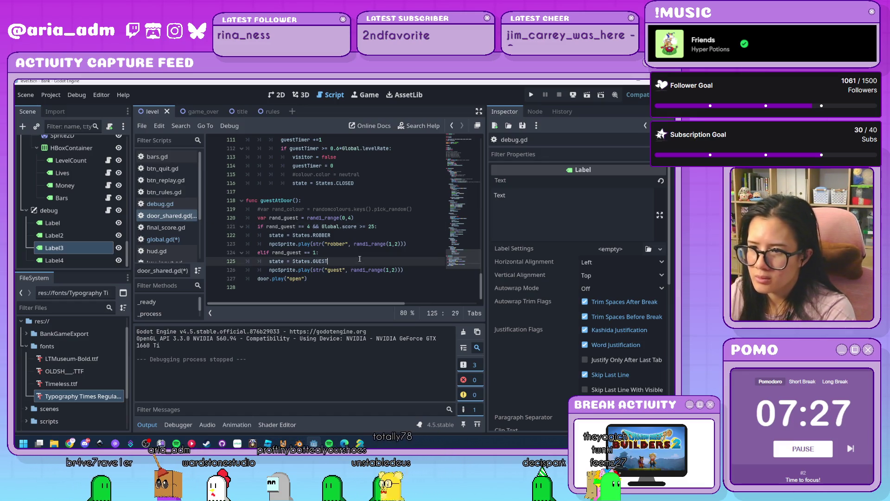
{"action": "key", "text": "ctrl+s"}
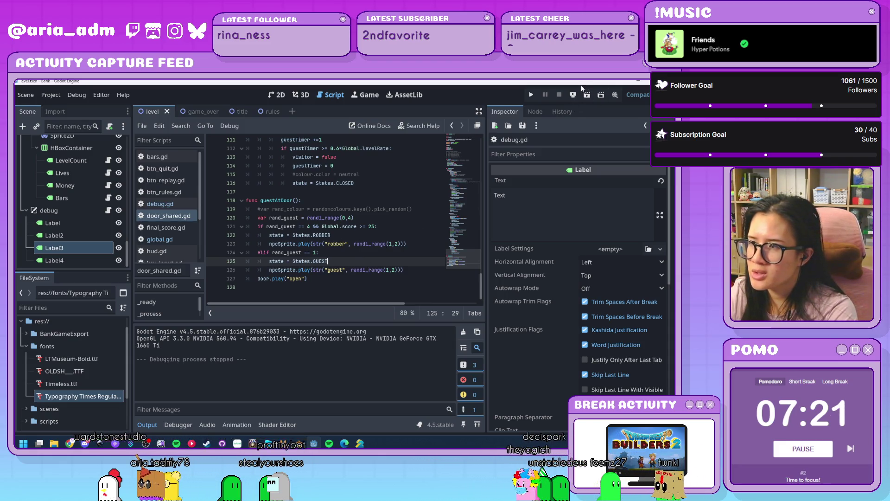
{"action": "left_click", "coordinate": [532, 96]}
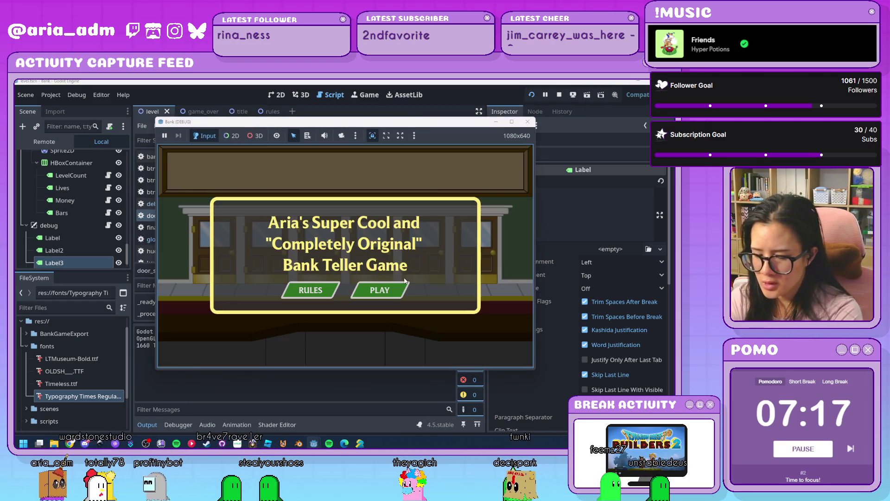
{"action": "left_click", "coordinate": [392, 294]}
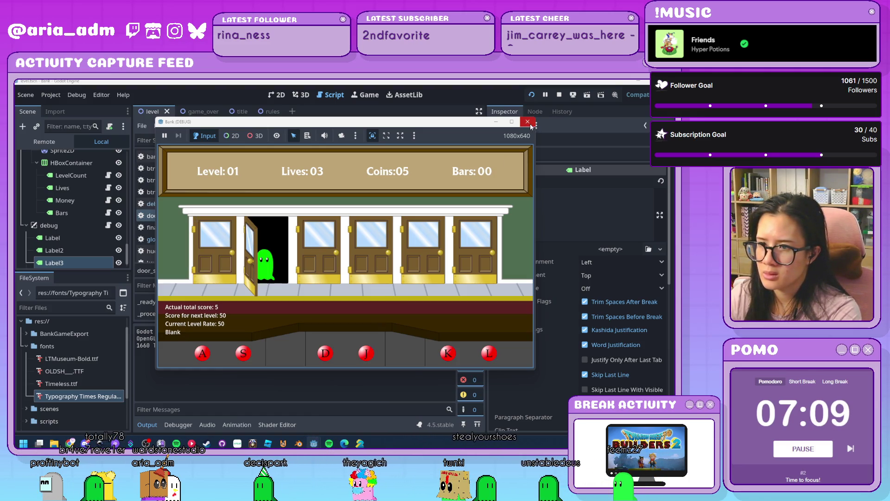
{"action": "left_click", "coordinate": [529, 123]}
{"action": "left_click", "coordinate": [310, 253]}
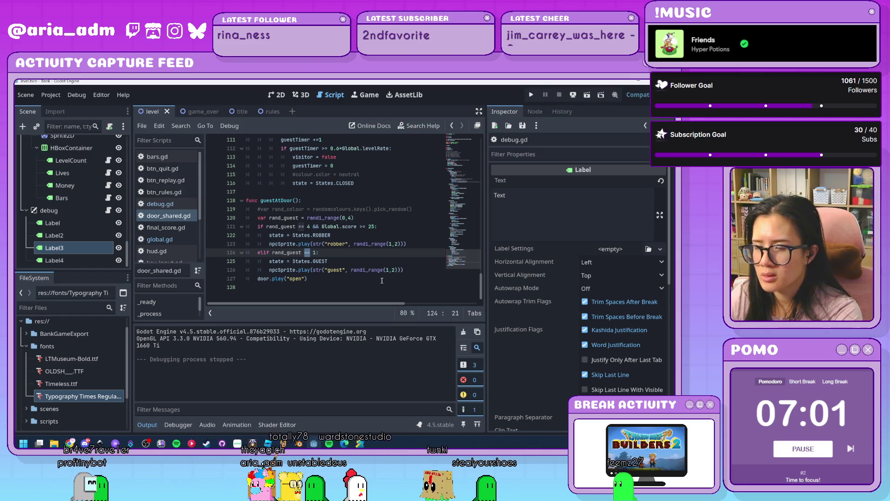
Replace 'elif rand_guest == 1:' on line 124 with a plain 'else:'
{"action": "left_click", "coordinate": [315, 253]}
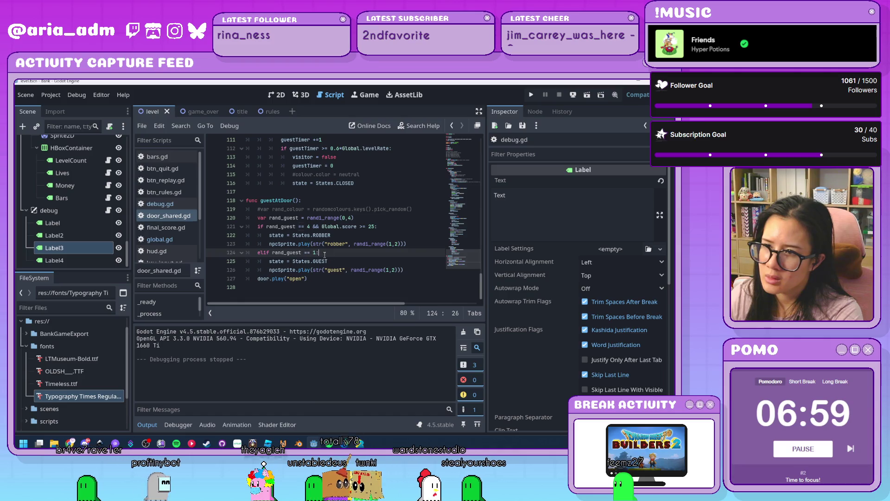
{"action": "left_click_drag", "start_coordinate": [316, 253], "coordinate": [263, 254]}
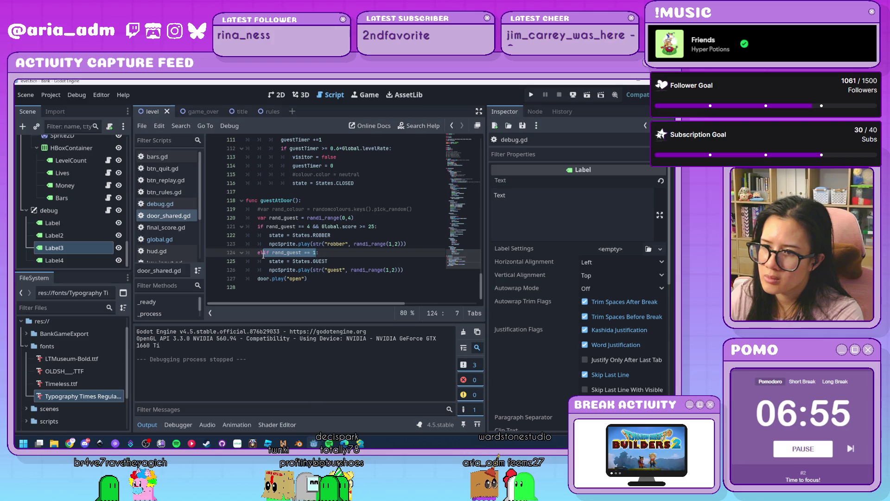
{"action": "left_click", "coordinate": [350, 277]}
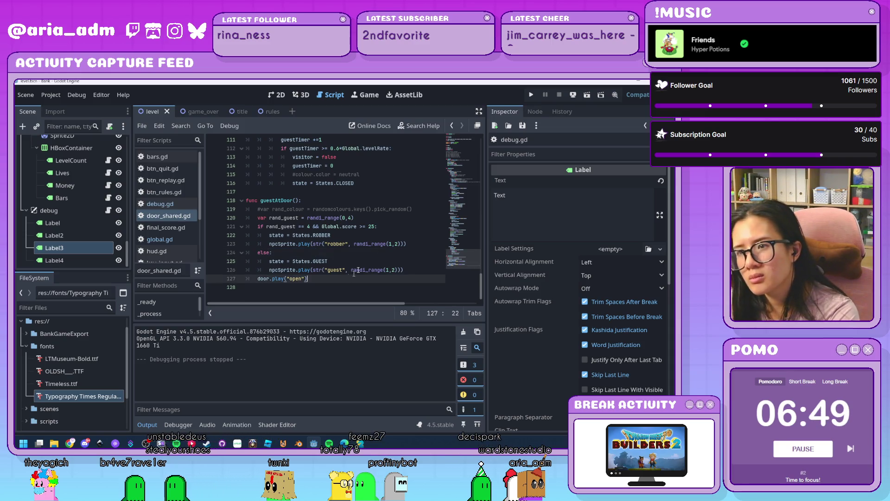
{"action": "left_click", "coordinate": [531, 95]}
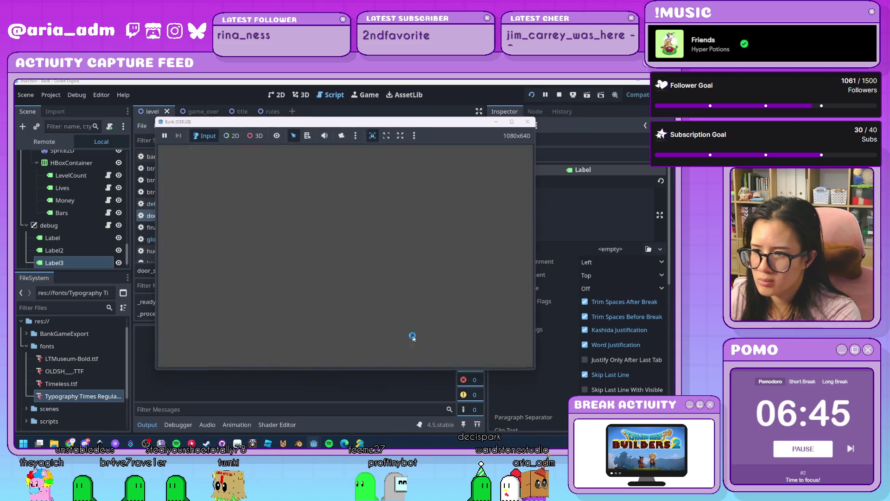
Play from the title screen, serving ghosts with D, J, L, K, S until level 2, then stop
{"action": "left_click", "coordinate": [397, 295]}
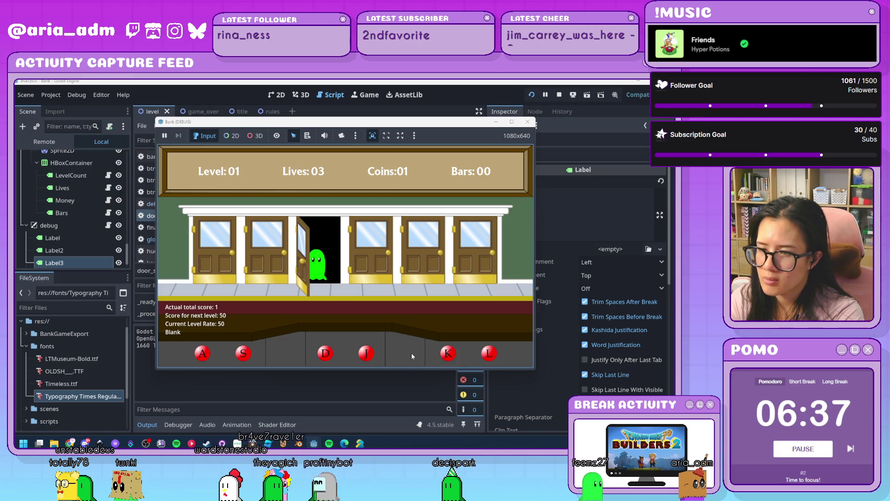
{"action": "key", "text": "d"}
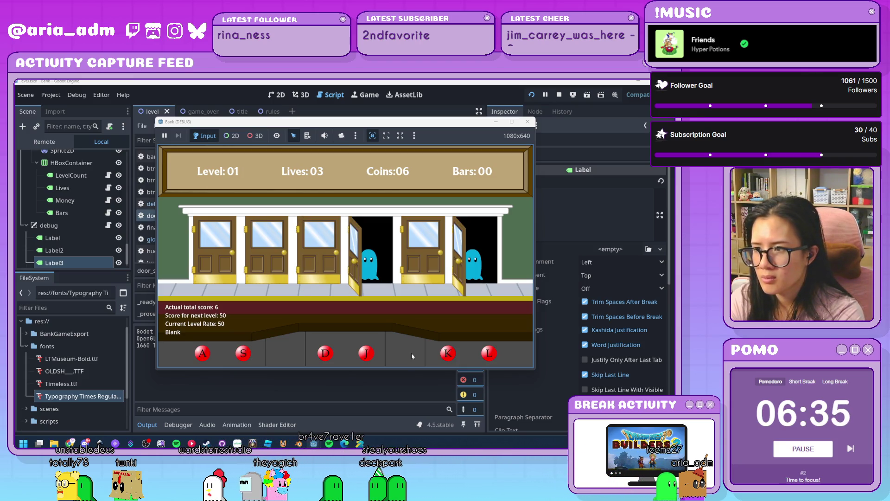
{"action": "key", "text": "j"}
{"action": "key", "text": "l"}
{"action": "key", "text": "k"}
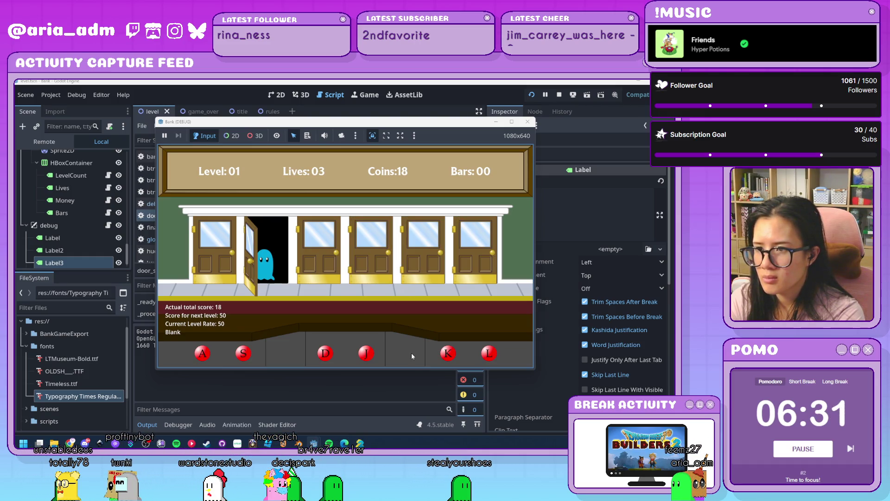
{"action": "key", "text": "s"}
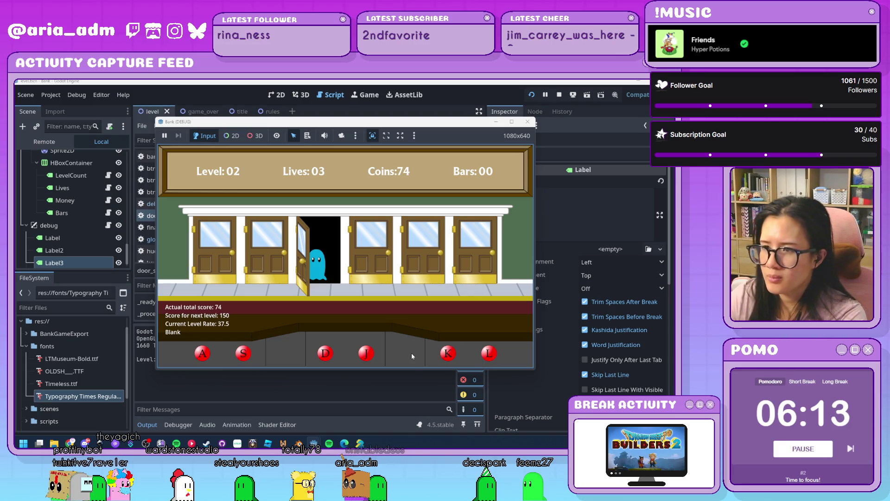
{"action": "left_click", "coordinate": [528, 122]}
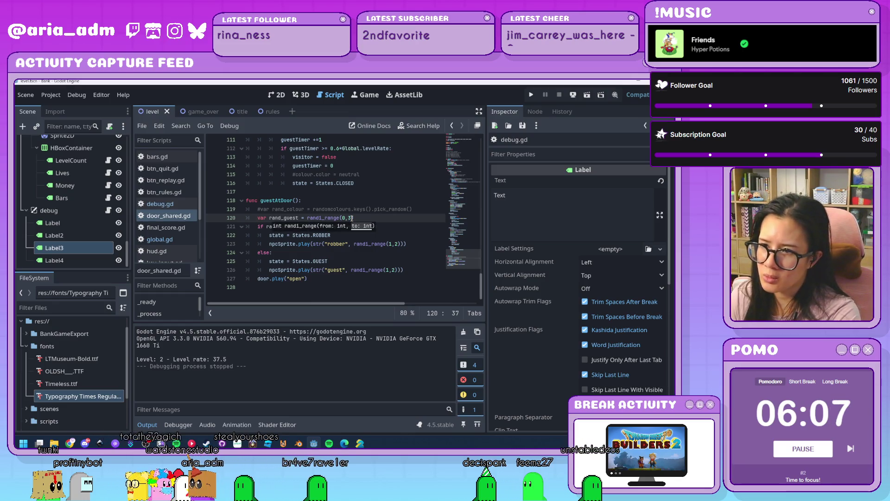
Run the project again and start a new game from the title screen
{"action": "left_click", "coordinate": [336, 281]}
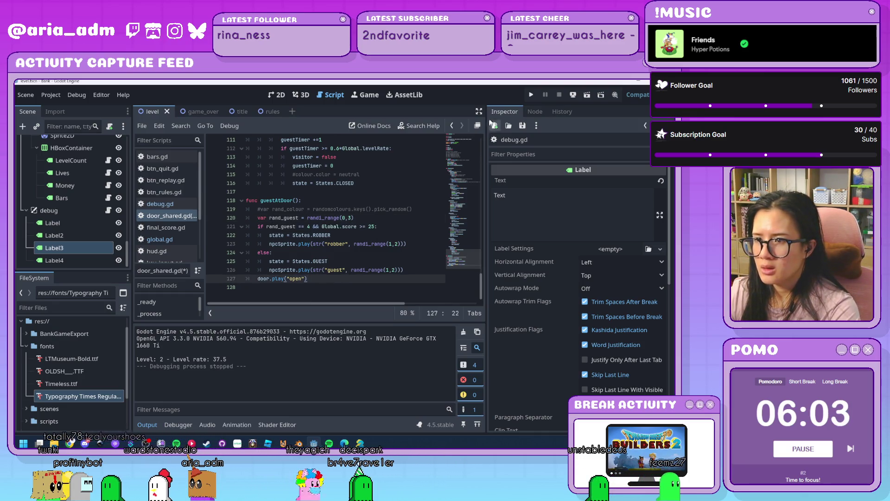
{"action": "left_click", "coordinate": [531, 95]}
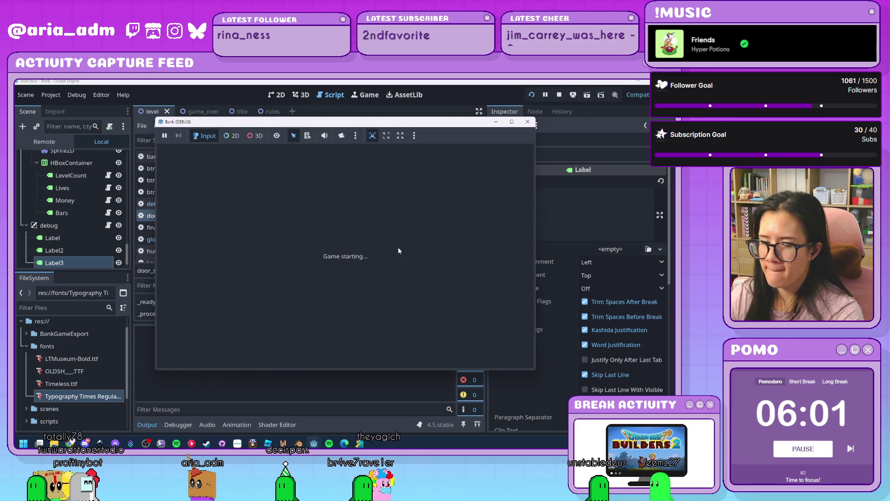
{"action": "left_click", "coordinate": [378, 290]}
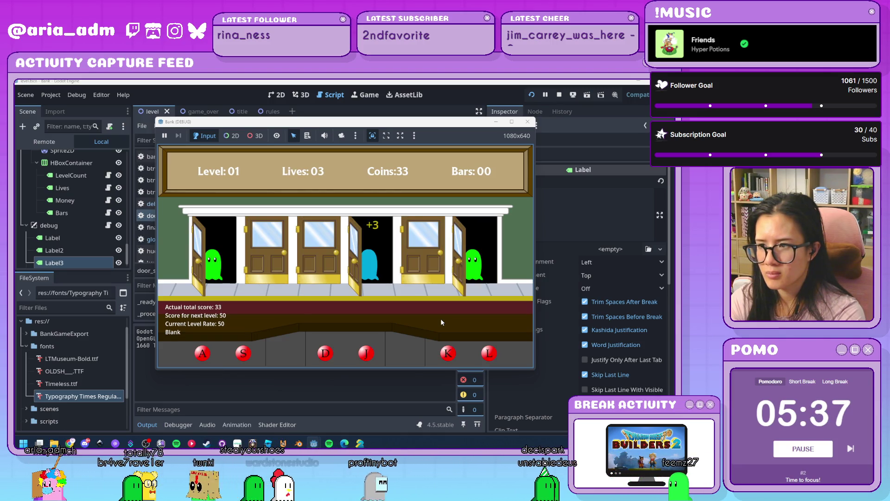
Serve ghosts at the doors with A, S, D, J, K, L until level 3 at 220 coins, then stop
{"action": "key", "text": "j"}
{"action": "key", "text": "a"}
{"action": "key", "text": "l"}
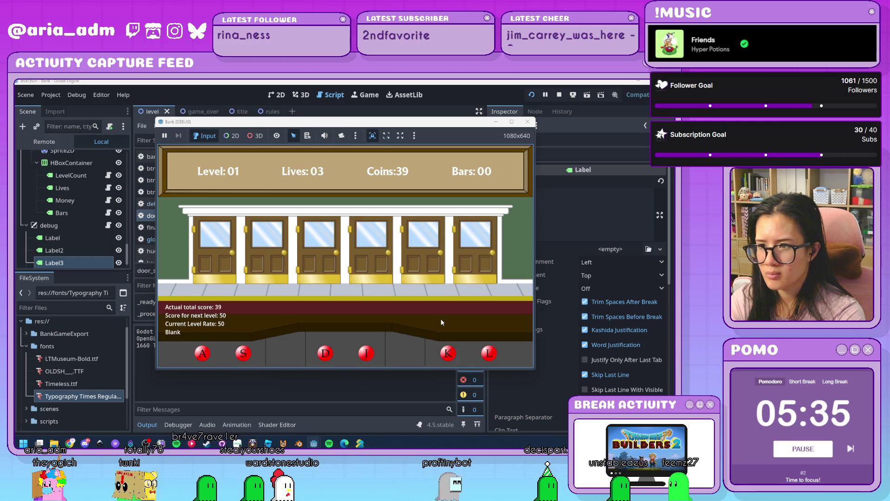
{"action": "key", "text": "d"}
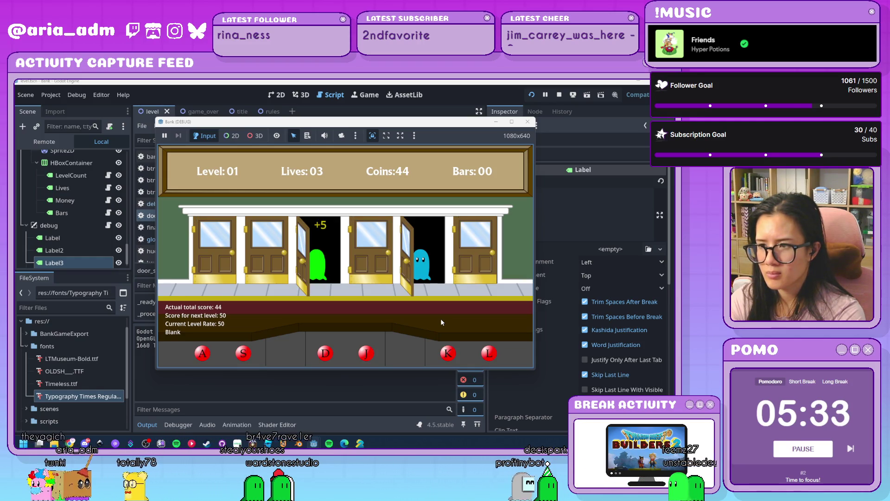
{"action": "key", "text": "k"}
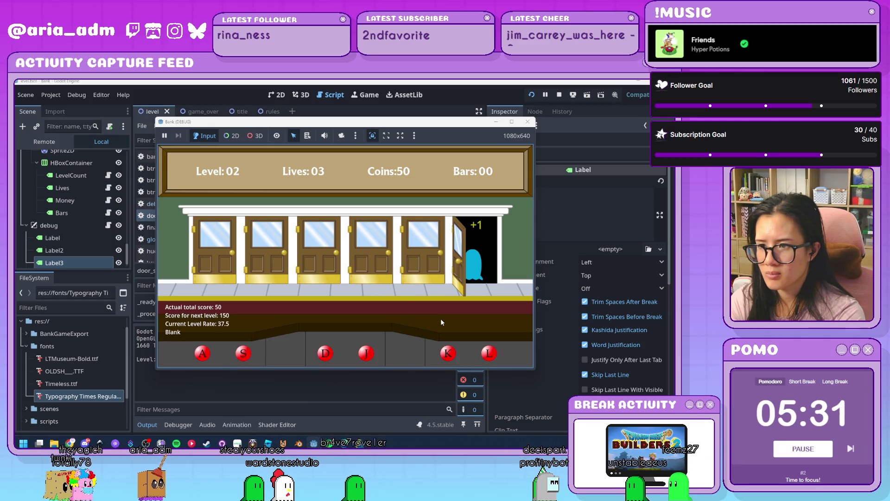
{"action": "key", "text": "l"}
{"action": "key", "text": "j"}
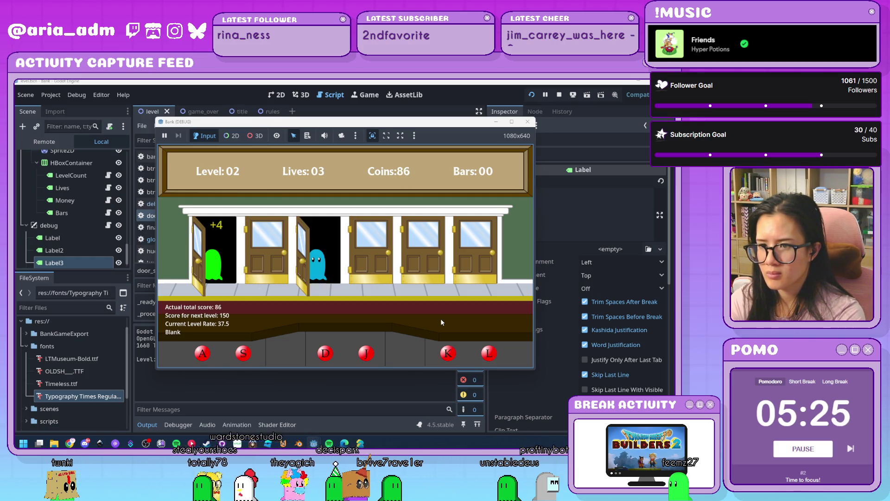
{"action": "key", "text": "a"}
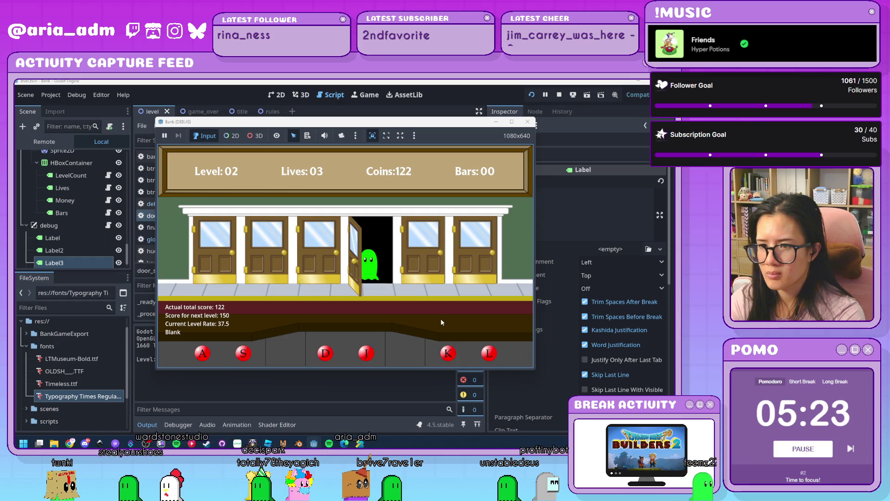
{"action": "key", "text": "j"}
{"action": "key", "text": "a"}
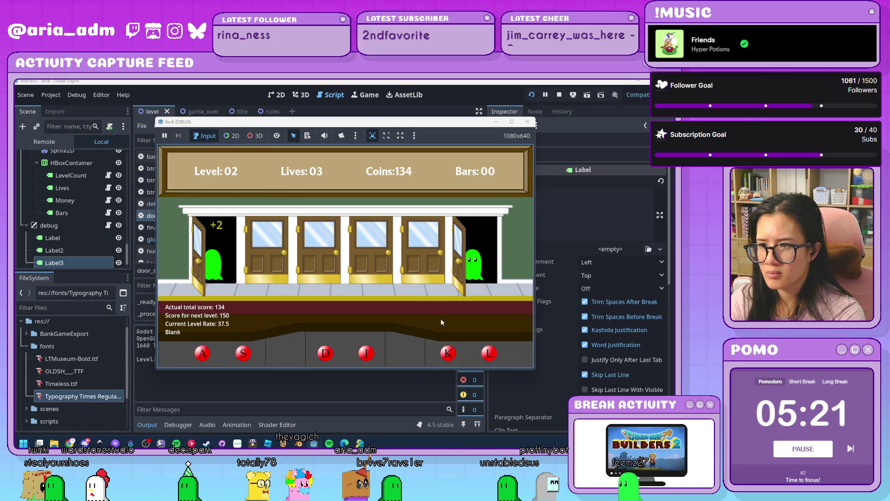
{"action": "key", "text": "l"}
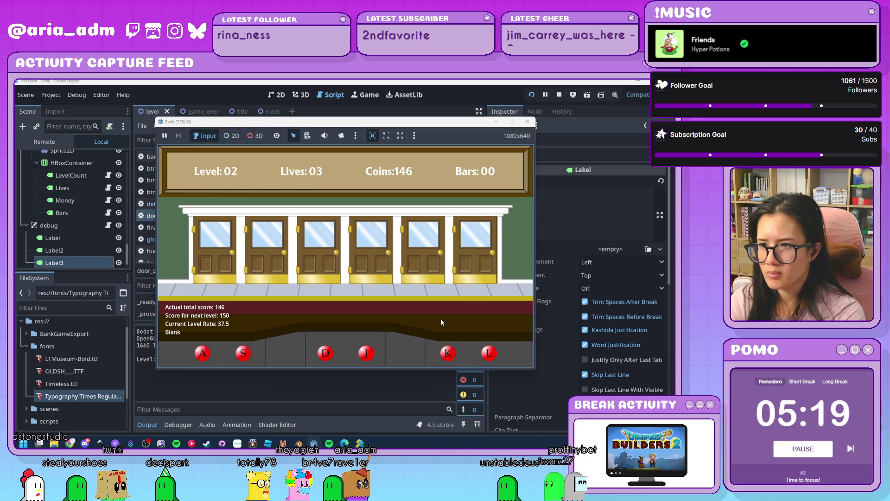
{"action": "key", "text": "s"}
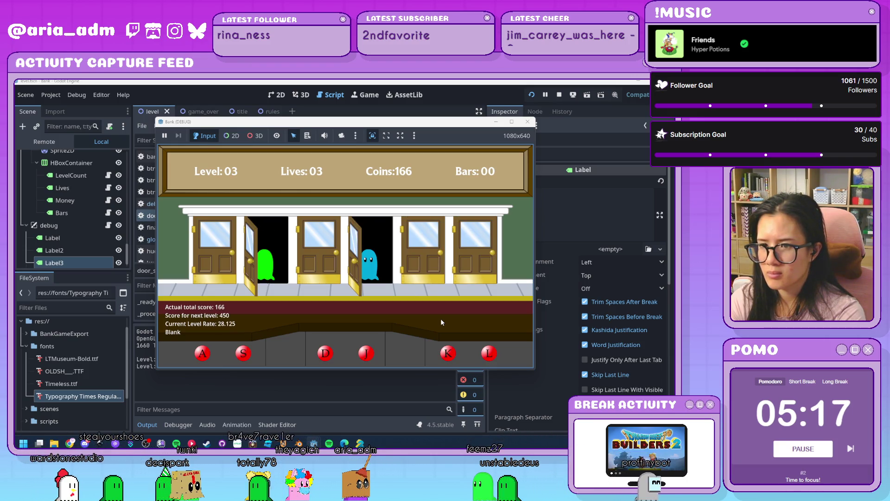
{"action": "key", "text": "j"}
{"action": "key", "text": "d"}
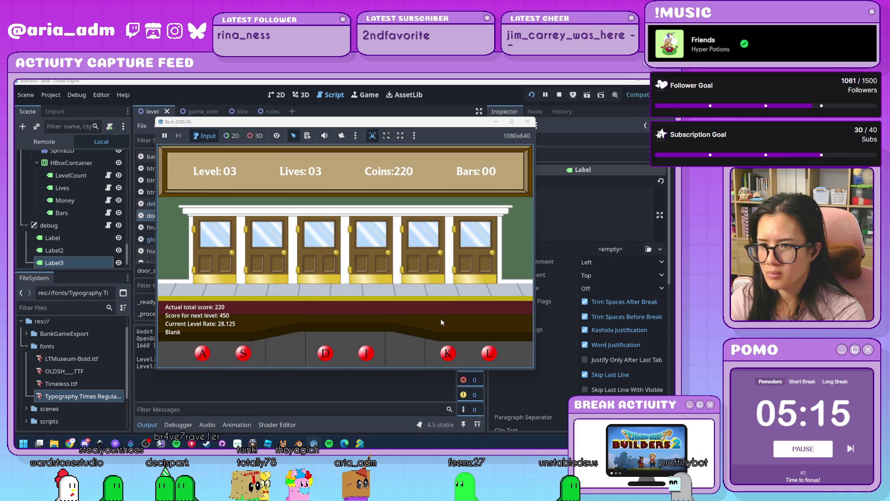
{"action": "left_click", "coordinate": [529, 123]}
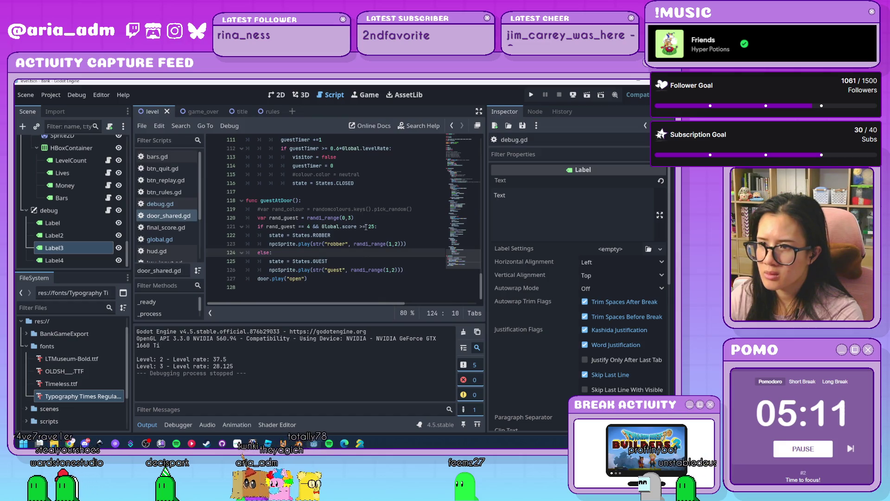
Delete '&& Global.score >= 25' from line 121, leaving the robber check as rand_guest == 3
{"action": "left_click_drag", "start_coordinate": [376, 227], "coordinate": [314, 226]}
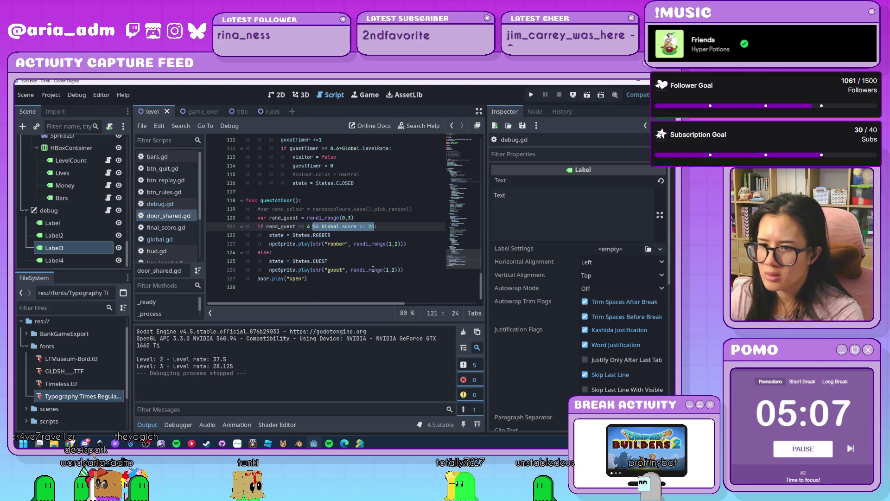
{"action": "mouse_move", "coordinate": [374, 269]}
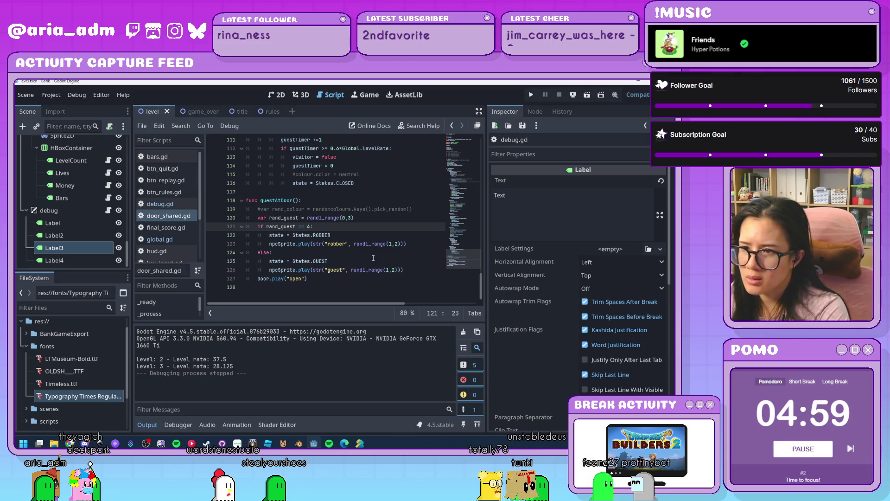
{"action": "left_click", "coordinate": [374, 258]}
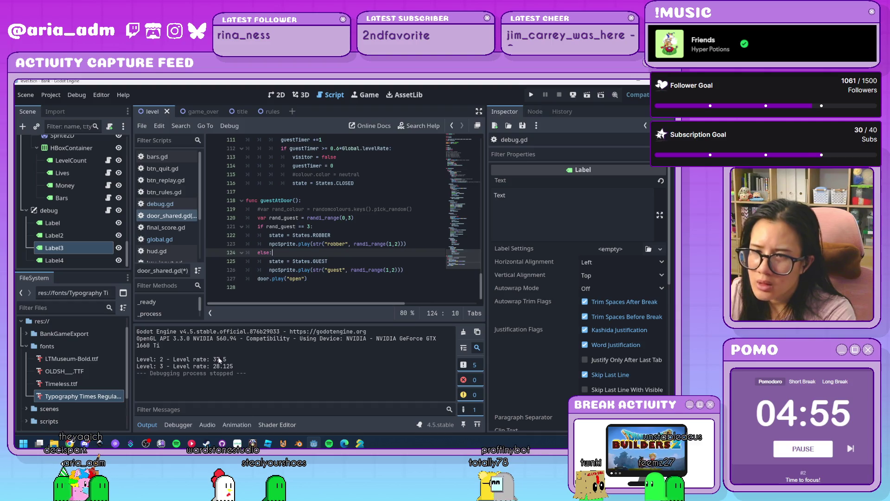
{"action": "left_click", "coordinate": [185, 240]}
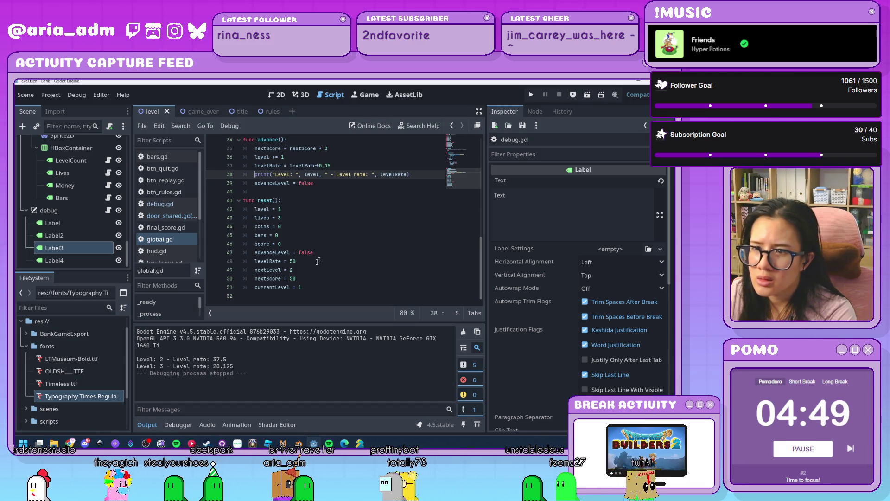
Change the starting levelRate on line 48 from 50 to 100 and run the project
{"action": "left_click", "coordinate": [291, 261]}
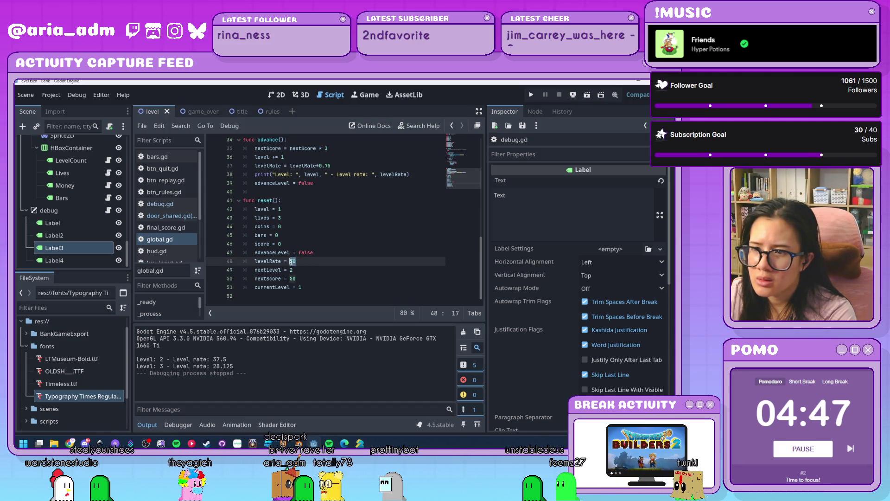
{"action": "type", "text": "100"}
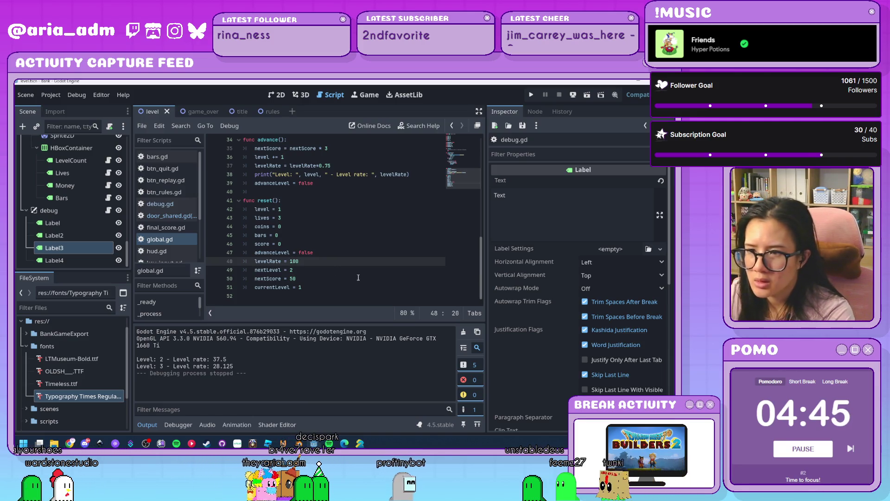
{"action": "left_click", "coordinate": [358, 277]}
{"action": "scroll", "coordinate": [358, 277], "scroll_direction": "up", "scroll_amount": 10}
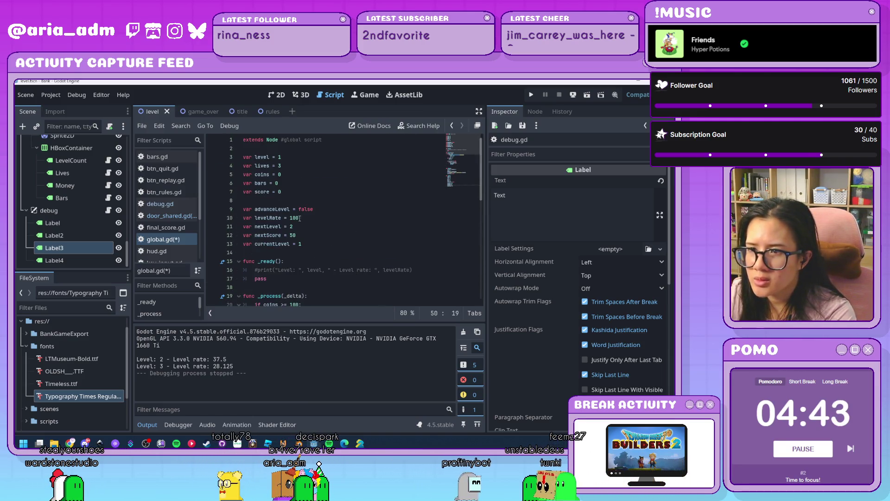
{"action": "left_click", "coordinate": [534, 95]}
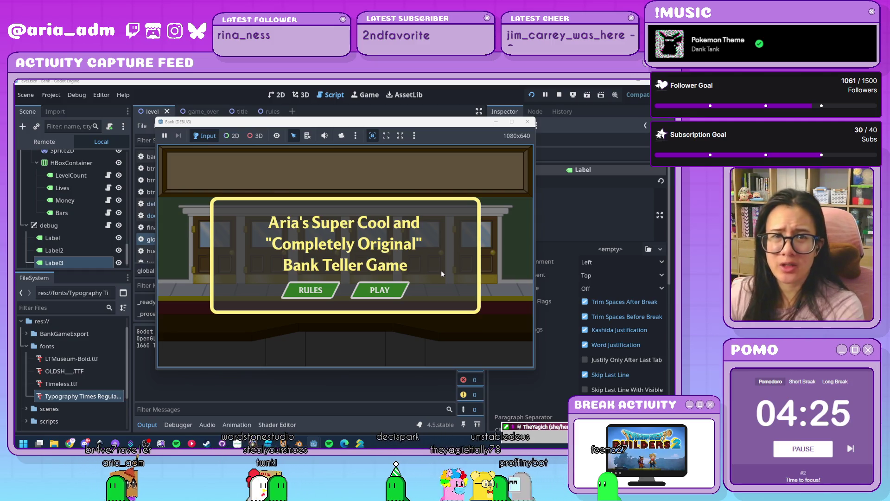
Start a game and serve ghosts with the A, S, D, J, K, L door keys toward Level 02
{"action": "left_click", "coordinate": [386, 292]}
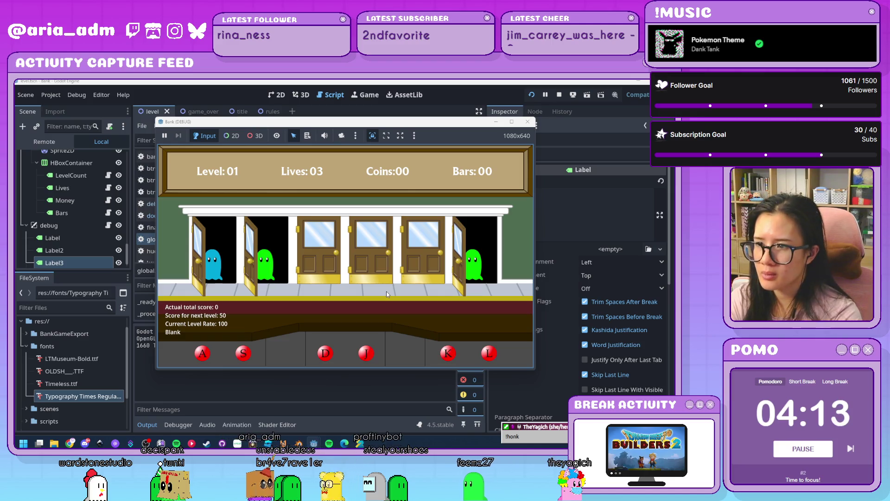
{"action": "key", "text": "a"}
{"action": "key", "text": "l"}
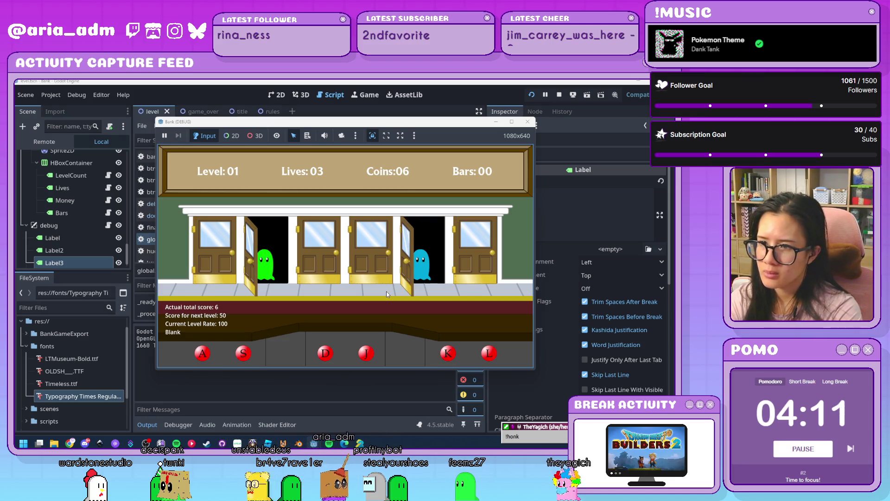
{"action": "key", "text": "s"}
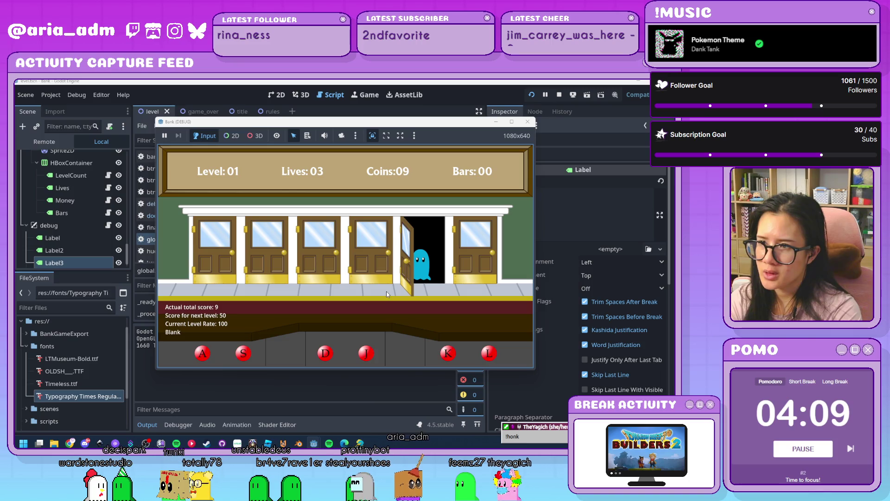
{"action": "key", "text": "k"}
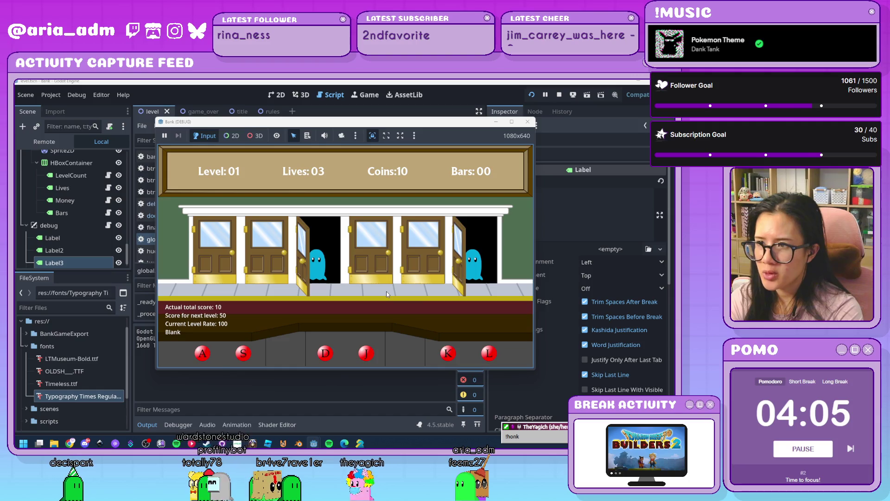
{"action": "key", "text": "d"}
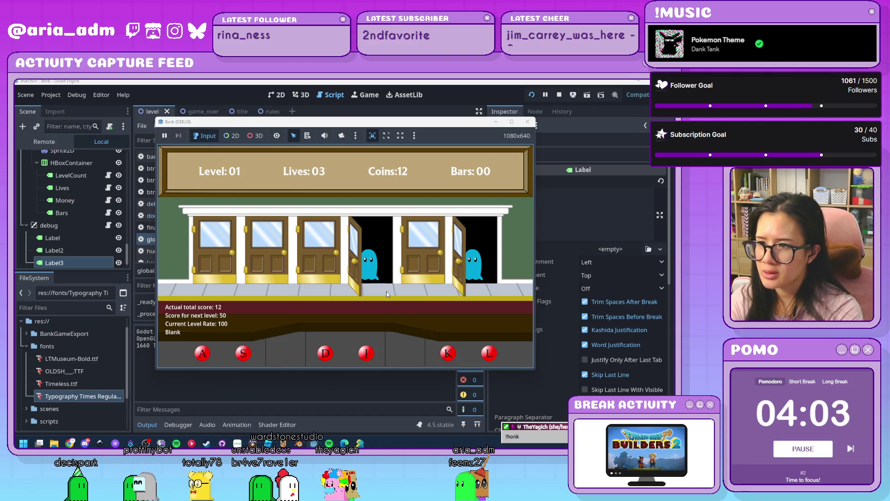
{"action": "key", "text": "l"}
{"action": "key", "text": "j"}
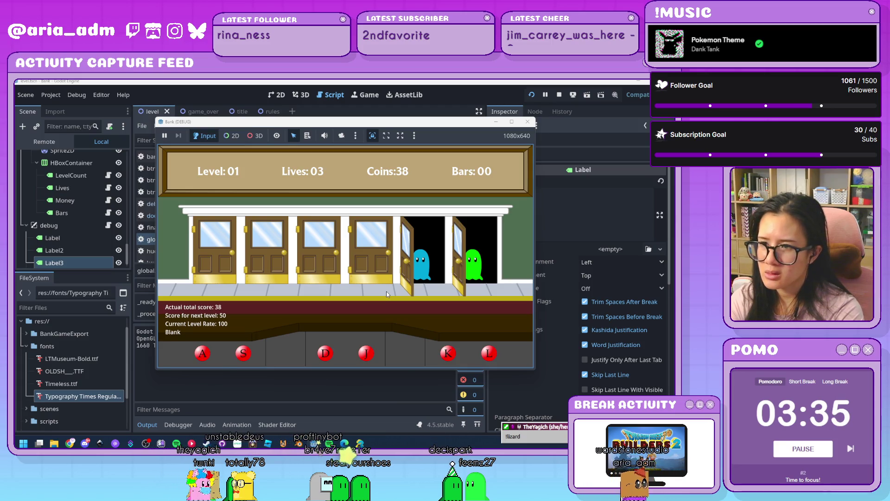
{"action": "key", "text": "k"}
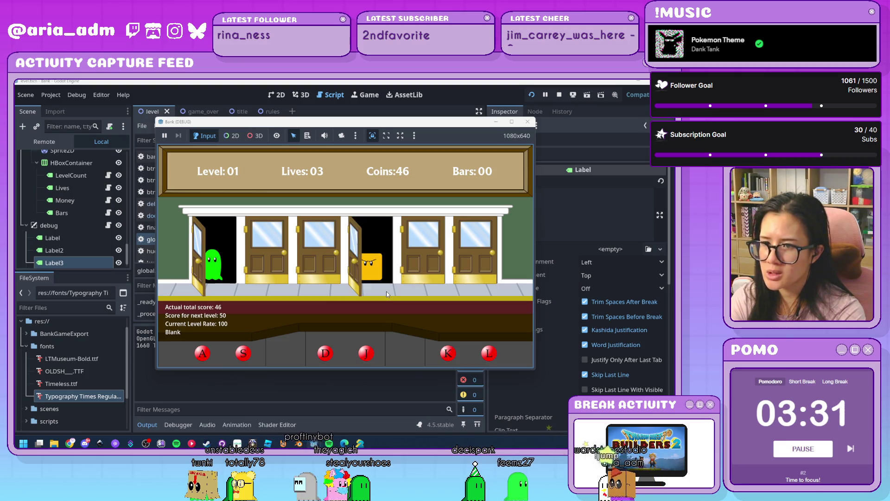
{"action": "key", "text": "a"}
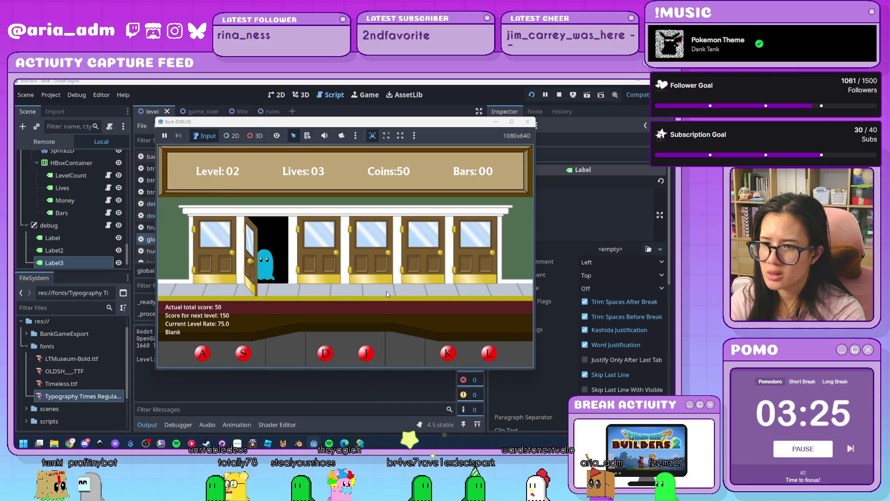
Keep serving ghosts with S, L, K, A, D, J through to Level 05 with score 1522
{"action": "key", "text": "s"}
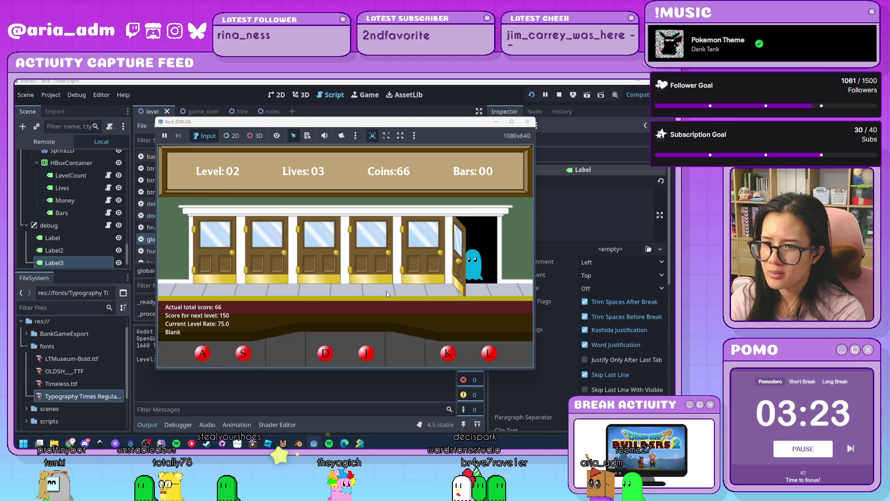
{"action": "key", "text": "l"}
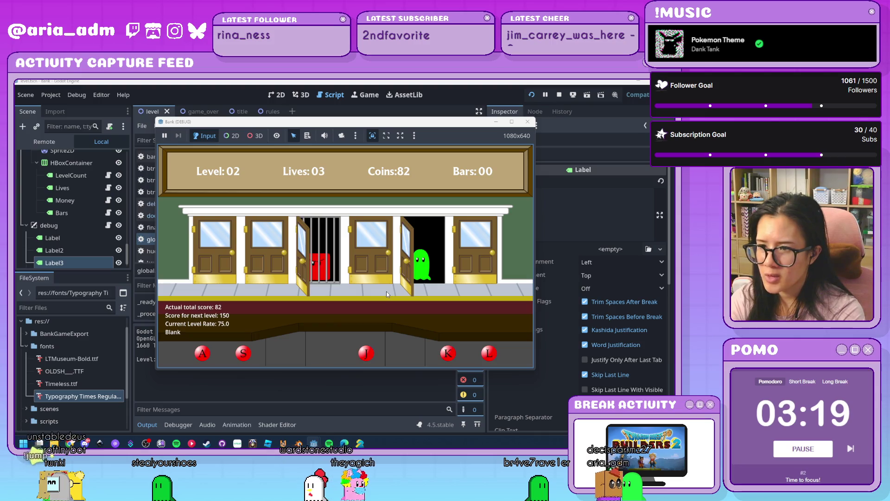
{"action": "key", "text": "k"}
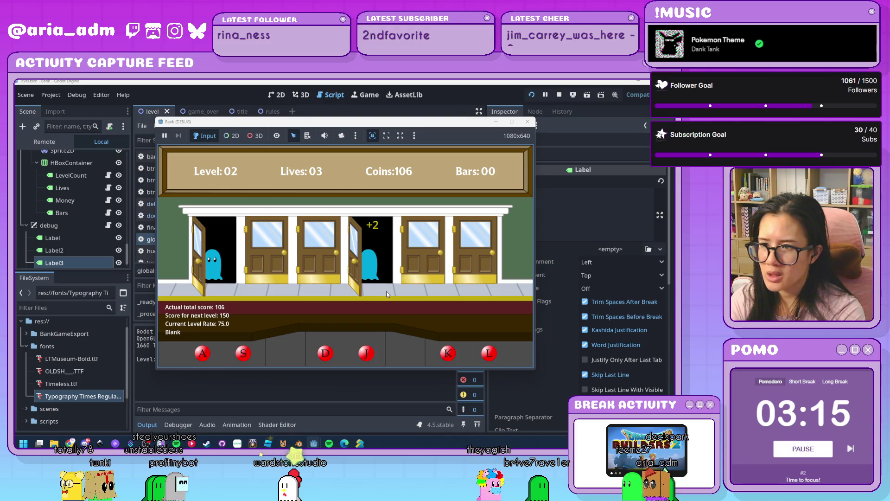
{"action": "key", "text": "a"}
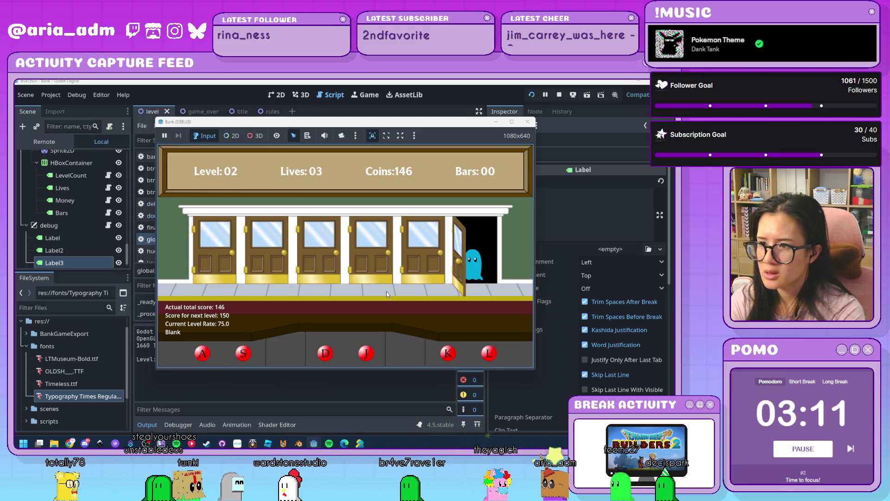
{"action": "key", "text": "l"}
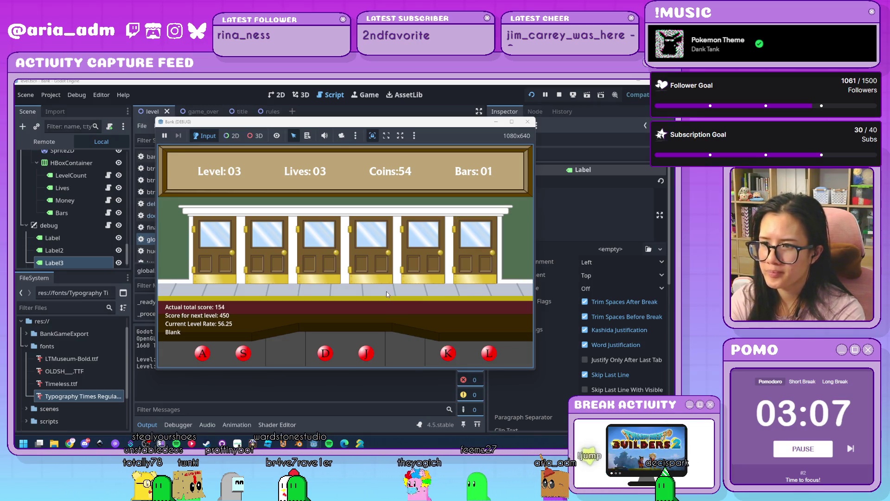
{"action": "key", "text": "d"}
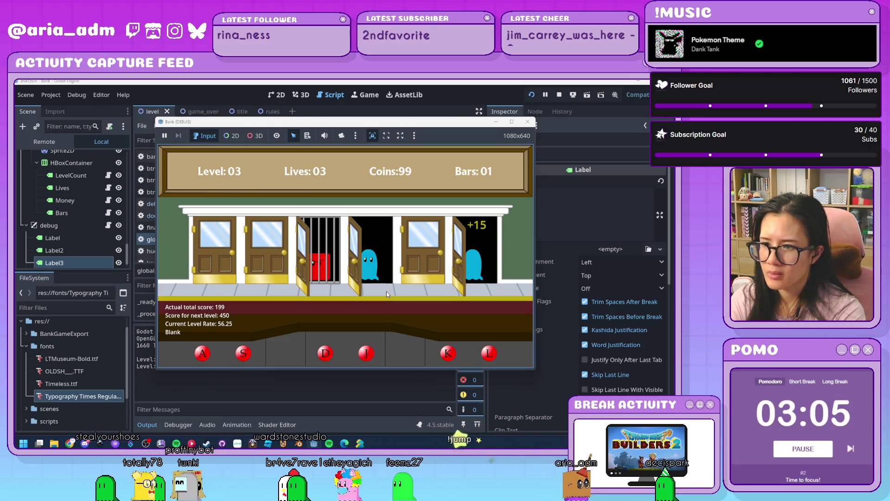
{"action": "key", "text": "j"}
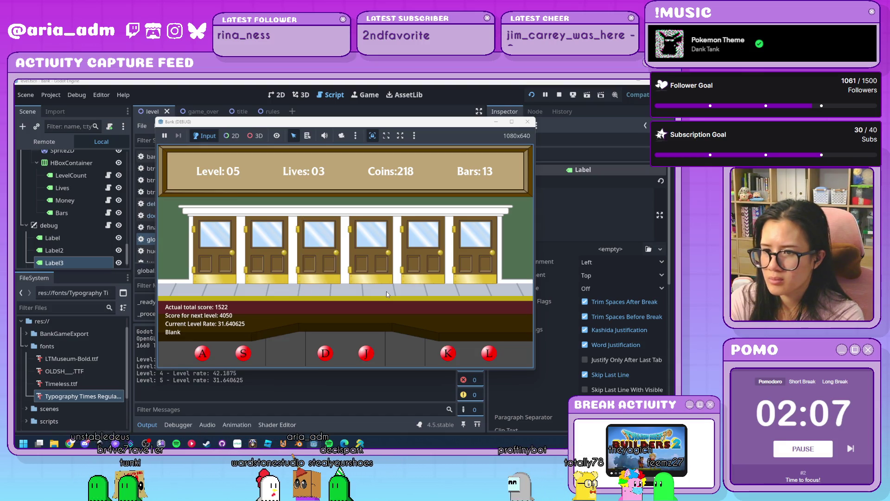
Serve the waiting ghosts at doors 1, 5, 2 and 4 with the A, K, S, J and D keys
{"action": "key", "text": "a"}
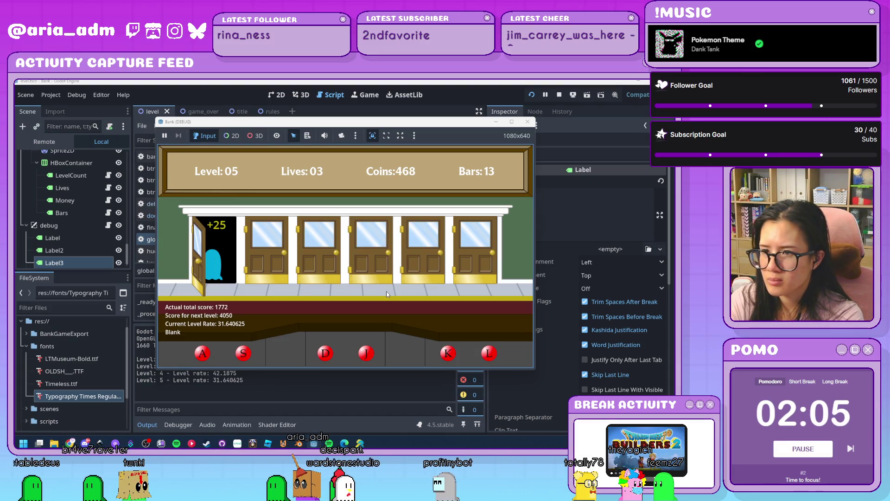
{"action": "key", "text": "k"}
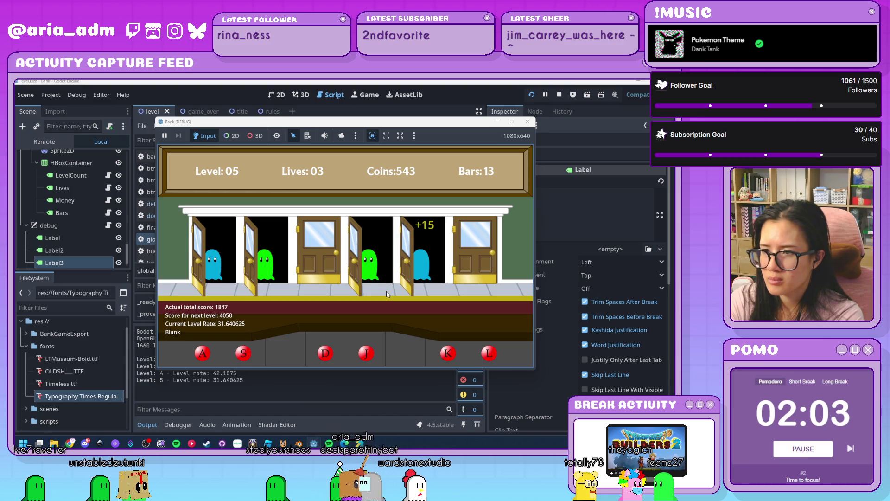
{"action": "key", "text": "a"}
{"action": "key", "text": "s"}
{"action": "key", "text": "j"}
{"action": "key", "text": "d"}
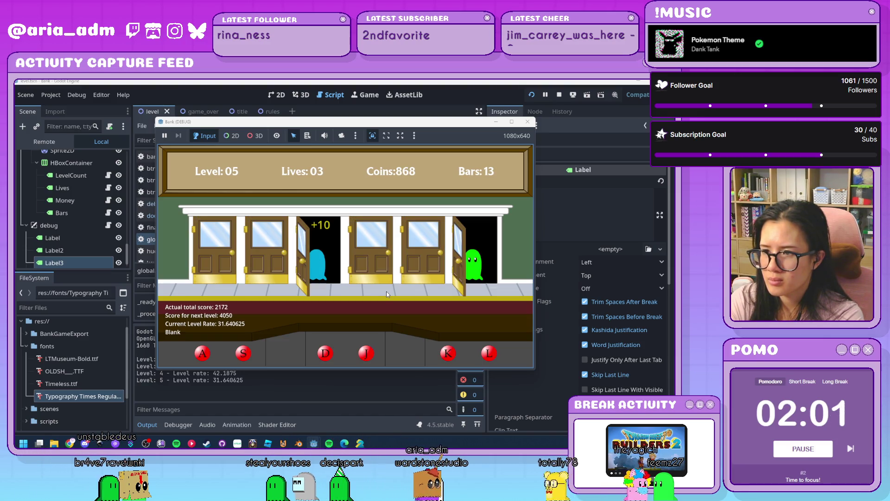
{"action": "key", "text": "a"}
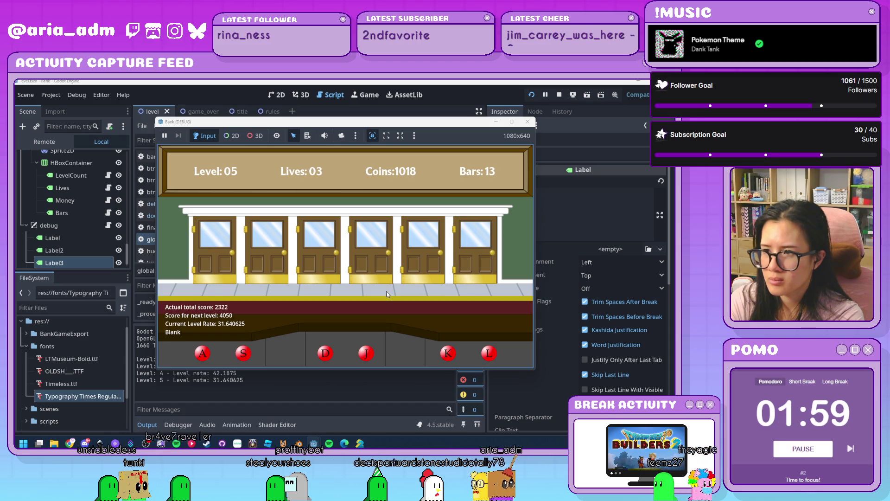
Jail the red robbers at doors 5, 6 and 4 until the game ends at final score 15223
{"action": "key", "text": "k"}
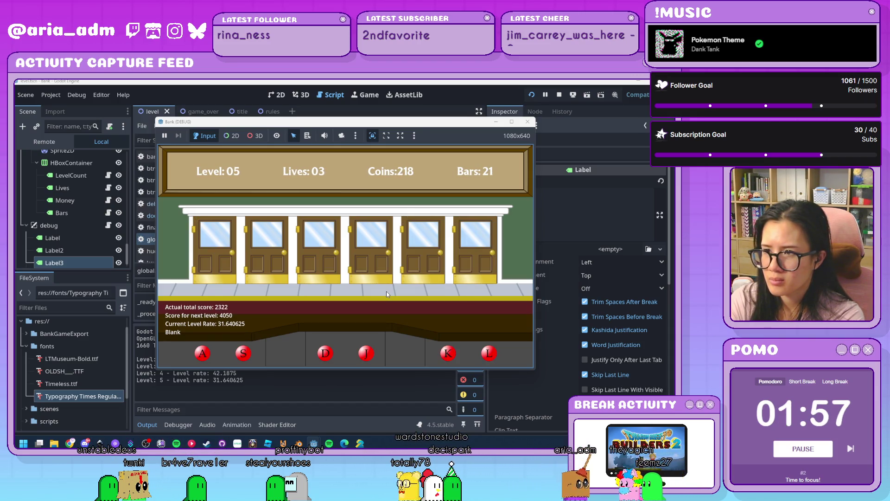
{"action": "key", "text": "l"}
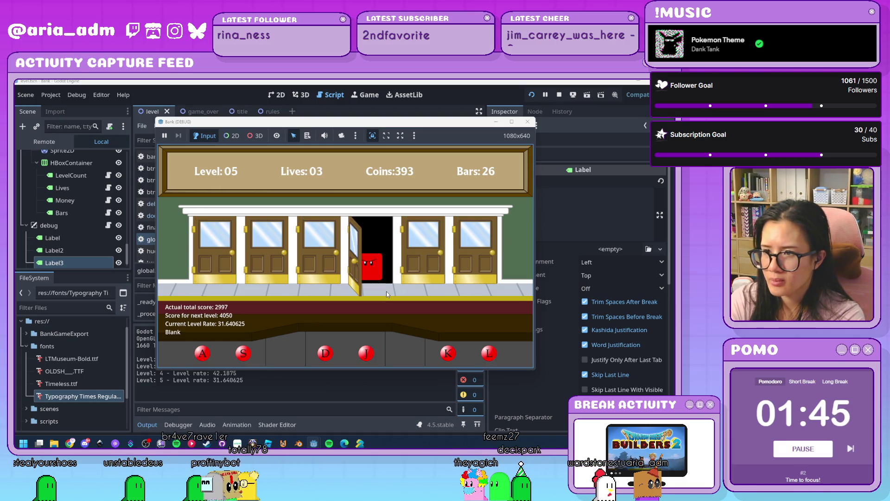
{"action": "key", "text": "j"}
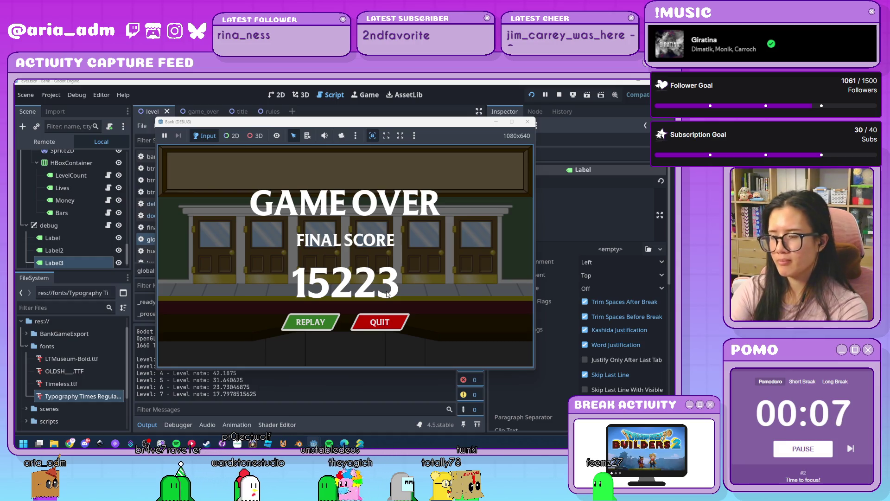
Quit from the Game Over screen and bring up door_shared.gd's guestAtDoor code
{"action": "left_click", "coordinate": [390, 329]}
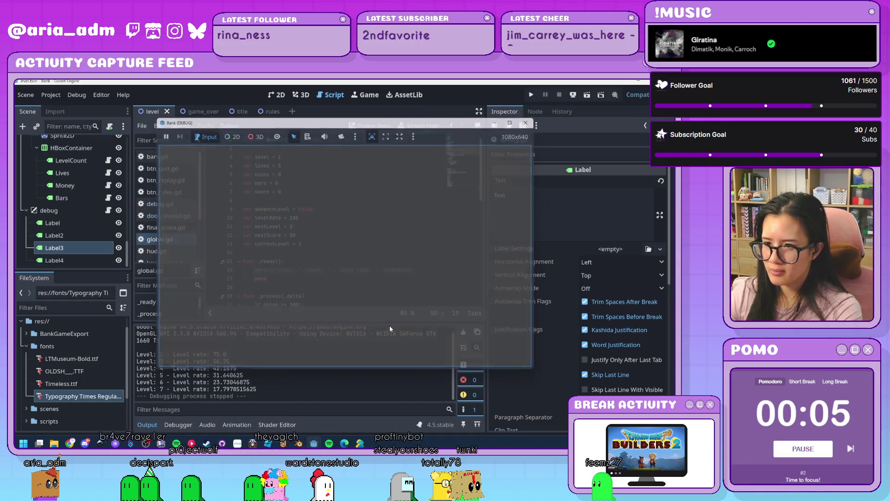
{"action": "scroll", "coordinate": [358, 268], "scroll_direction": "down", "scroll_amount": 2}
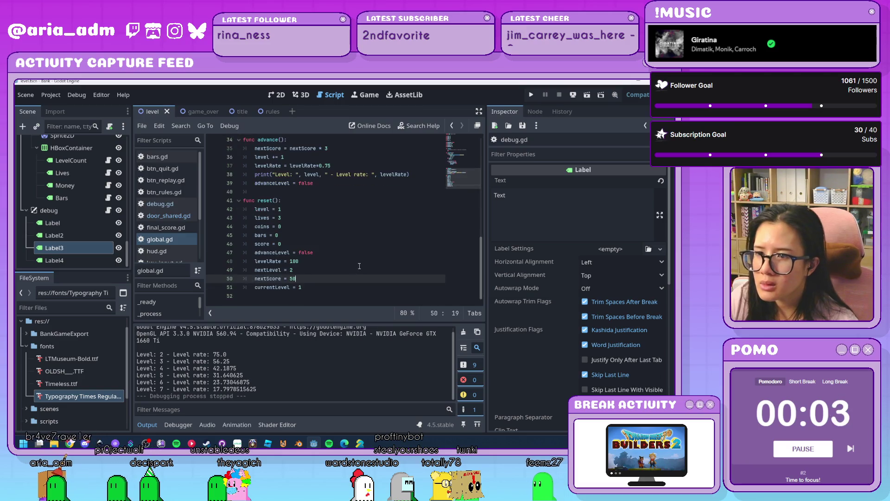
{"action": "left_click", "coordinate": [176, 216]}
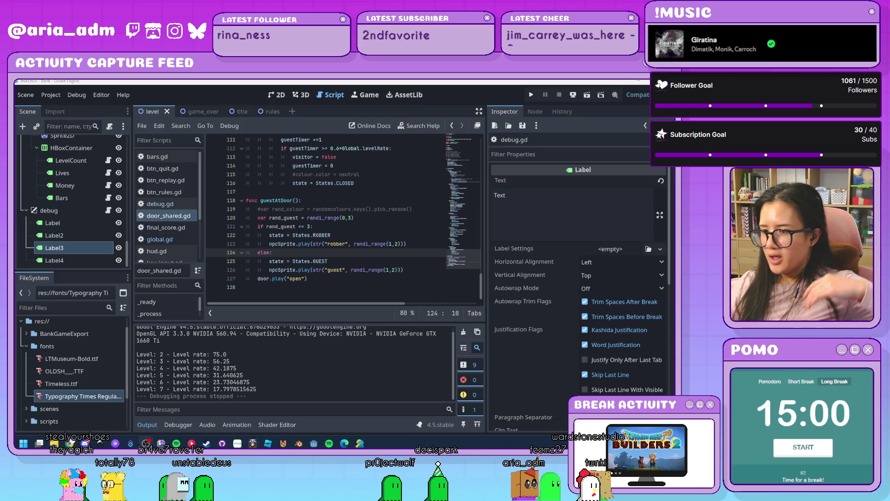
In the 2D view, cycle through the title, rules and level scenes, then show game_over zoomed out
{"action": "left_click", "coordinate": [281, 95]}
{"action": "key", "text": "ctrl+Tab"}
{"action": "key", "text": "ctrl+Tab"}
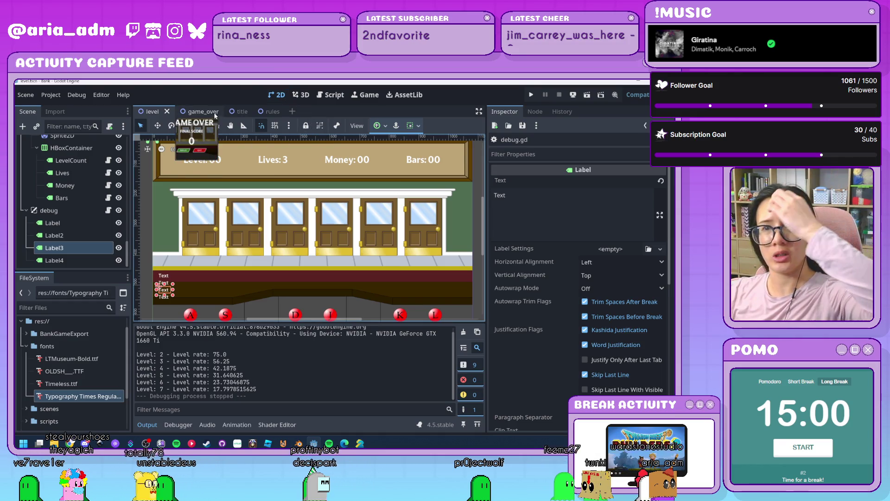
{"action": "scroll", "coordinate": [373, 274], "scroll_direction": "up", "scroll_amount": 3}
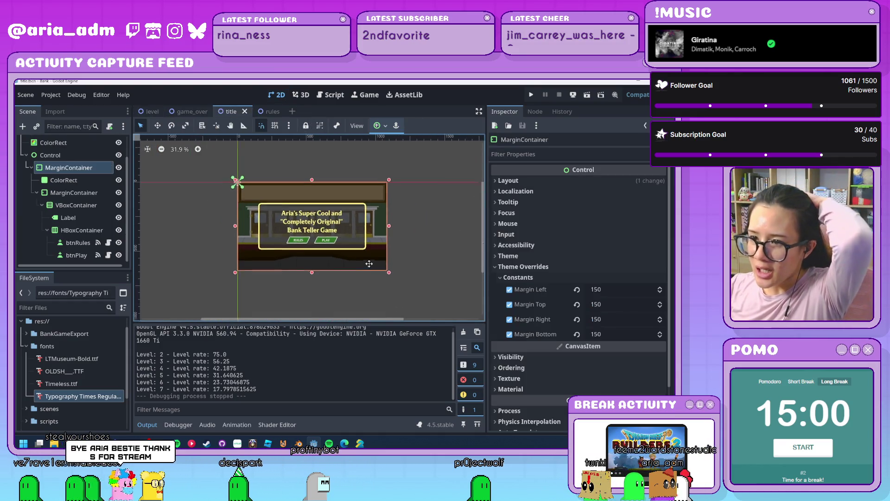
{"action": "left_click", "coordinate": [261, 113]}
{"action": "scroll", "coordinate": [358, 262], "scroll_direction": "down", "scroll_amount": 2}
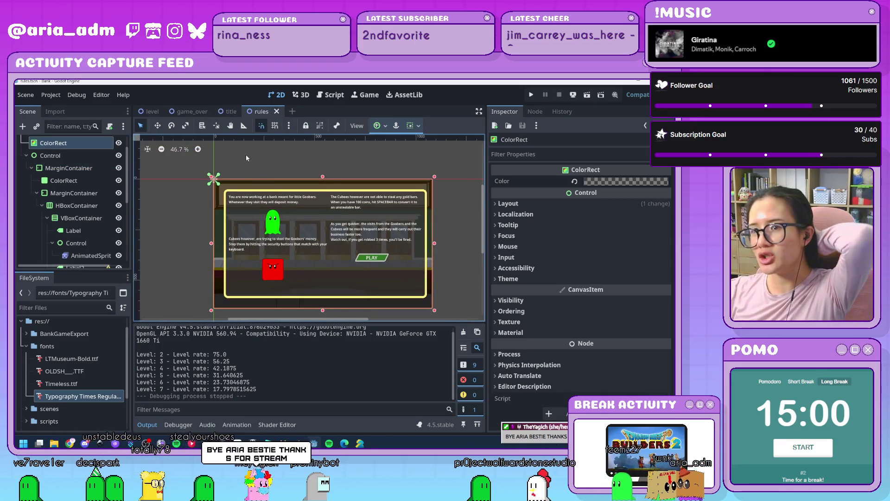
{"action": "left_click", "coordinate": [153, 112]}
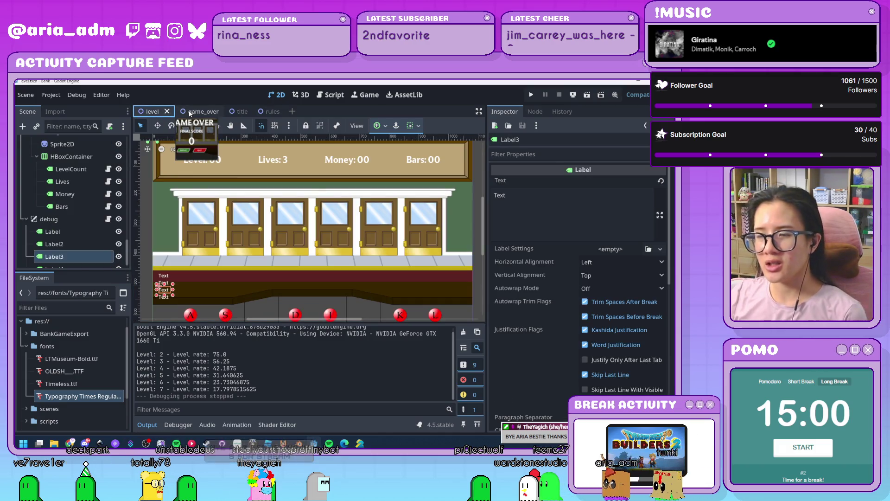
{"action": "left_click", "coordinate": [195, 113]}
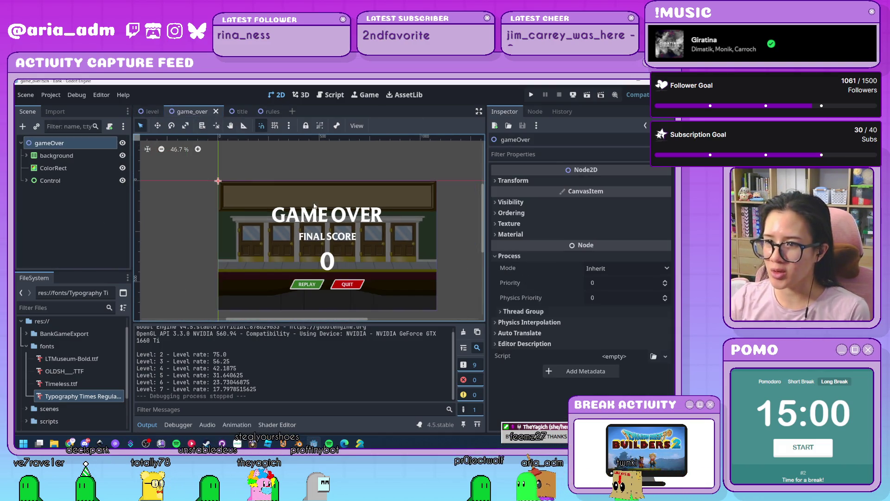
{"action": "scroll", "coordinate": [417, 269], "scroll_direction": "down", "scroll_amount": 2}
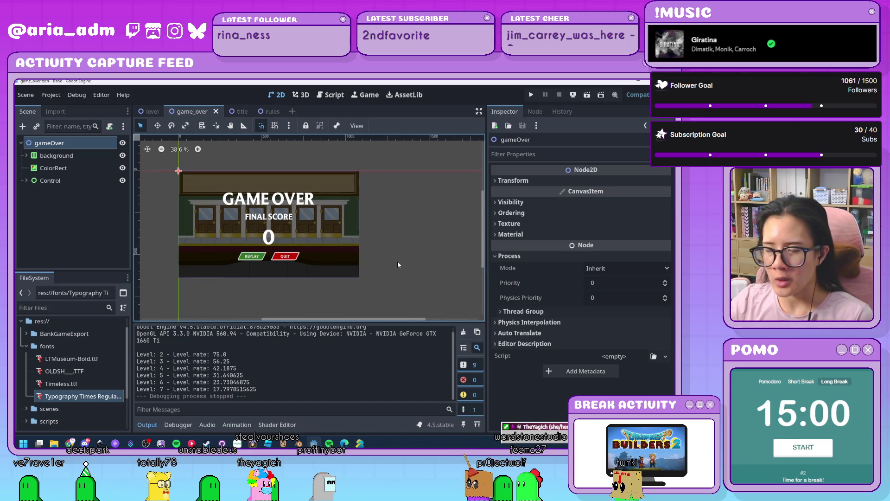